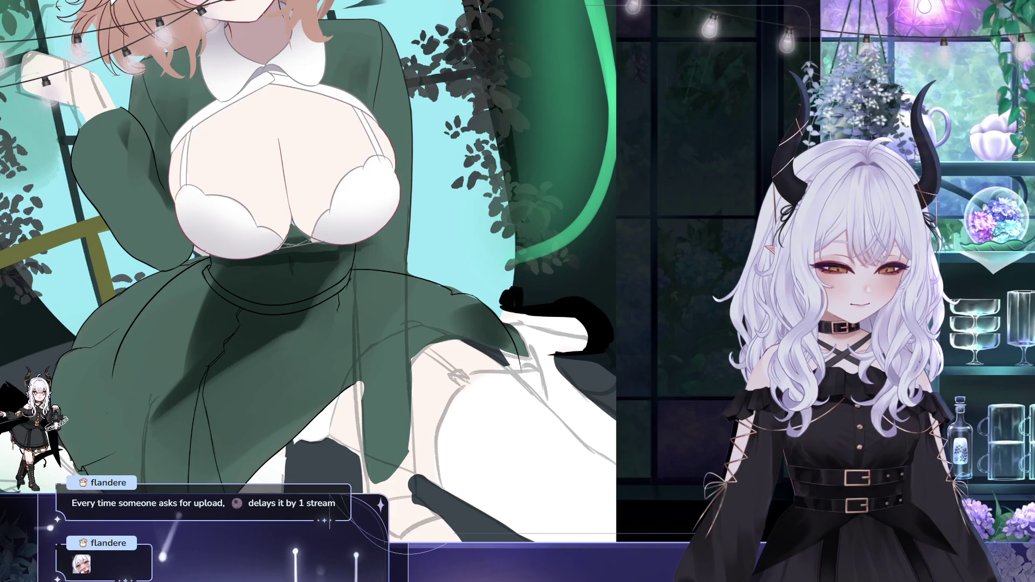
Sample the dark green of the dress and shift the view up over it.
{"action": "scroll", "coordinate": [339, 259], "scroll_direction": "down", "scroll_amount": 1}
{"action": "left_click", "coordinate": [338, 259], "text": "ctrl"}
{"action": "left_click_drag", "start_coordinate": [338, 259], "coordinate": [298, 179]}
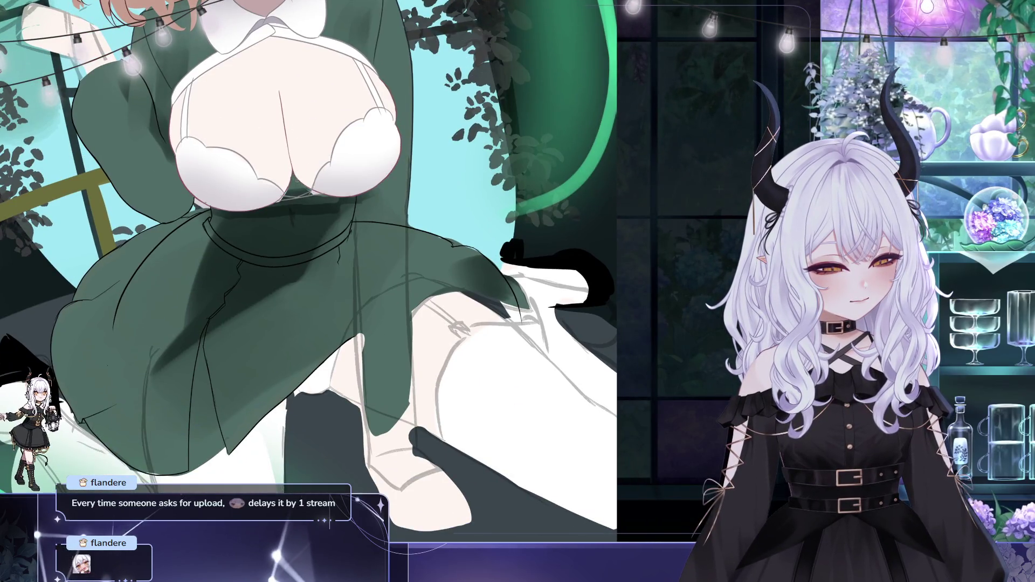
Pan around the drawing to inspect the dress, skirt, legs and bust.
{"action": "left_click_drag", "start_coordinate": [306, 189], "coordinate": [336, 219]}
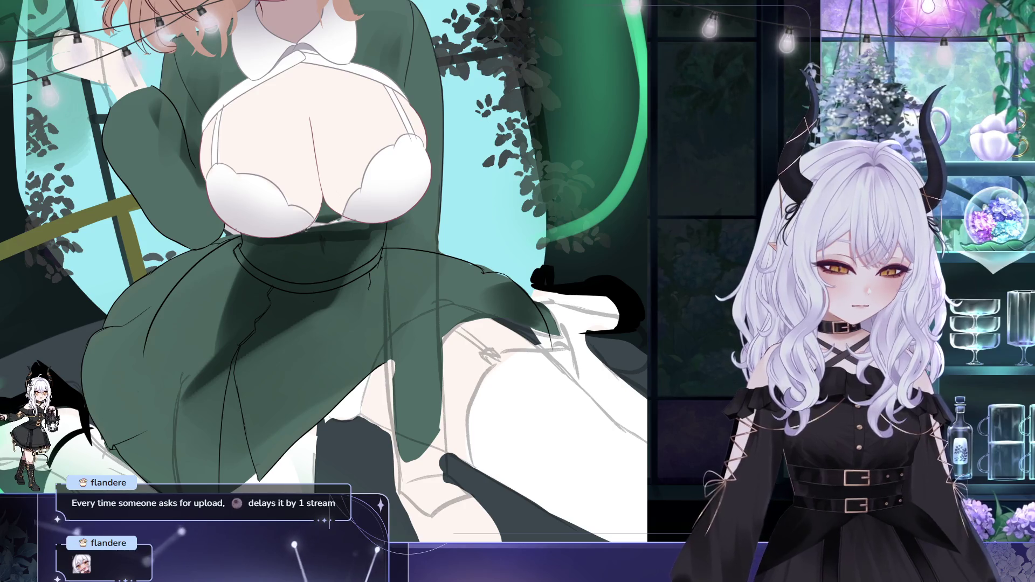
{"action": "left_click_drag", "start_coordinate": [358, 235], "coordinate": [310, 261]}
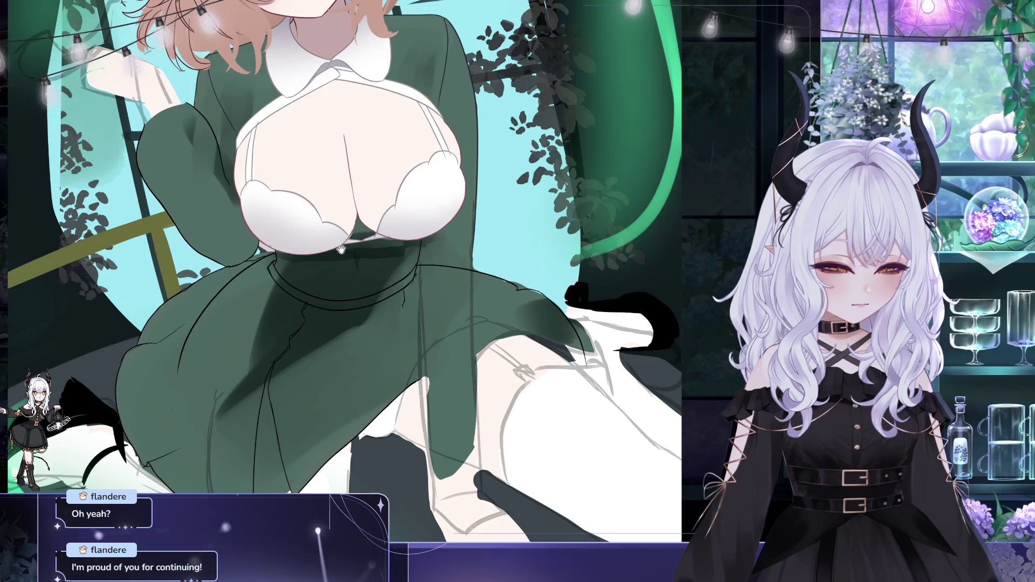
{"action": "mouse_move", "coordinate": [341, 249]}
{"action": "left_mouse_down"}
{"action": "mouse_move", "coordinate": [387, 194]}
{"action": "mouse_move", "coordinate": [244, 137]}
{"action": "left_mouse_up"}
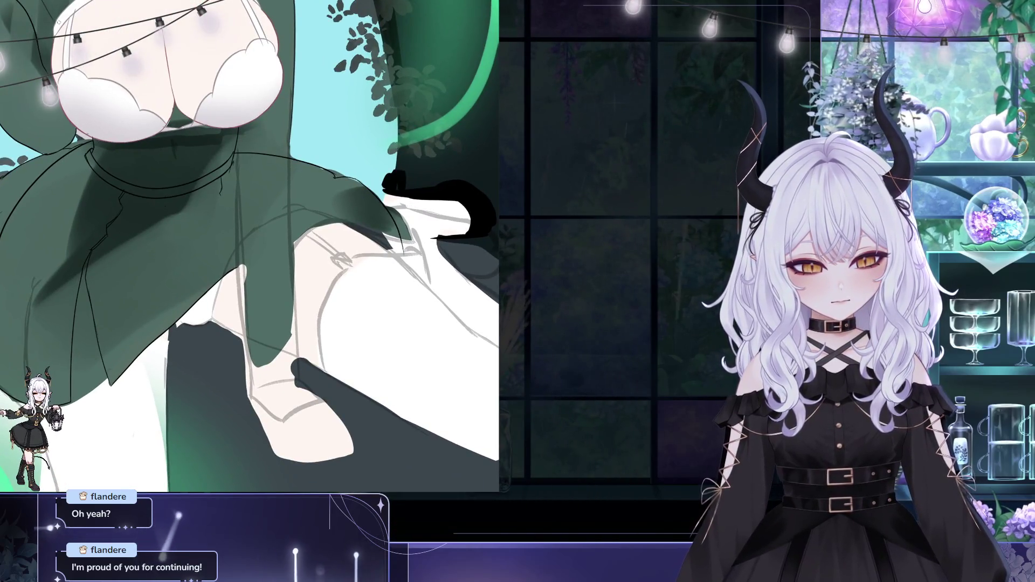
{"action": "mouse_move", "coordinate": [135, 98]}
{"action": "left_mouse_down"}
{"action": "mouse_move", "coordinate": [85, 136]}
{"action": "mouse_move", "coordinate": [74, 127]}
{"action": "left_mouse_up"}
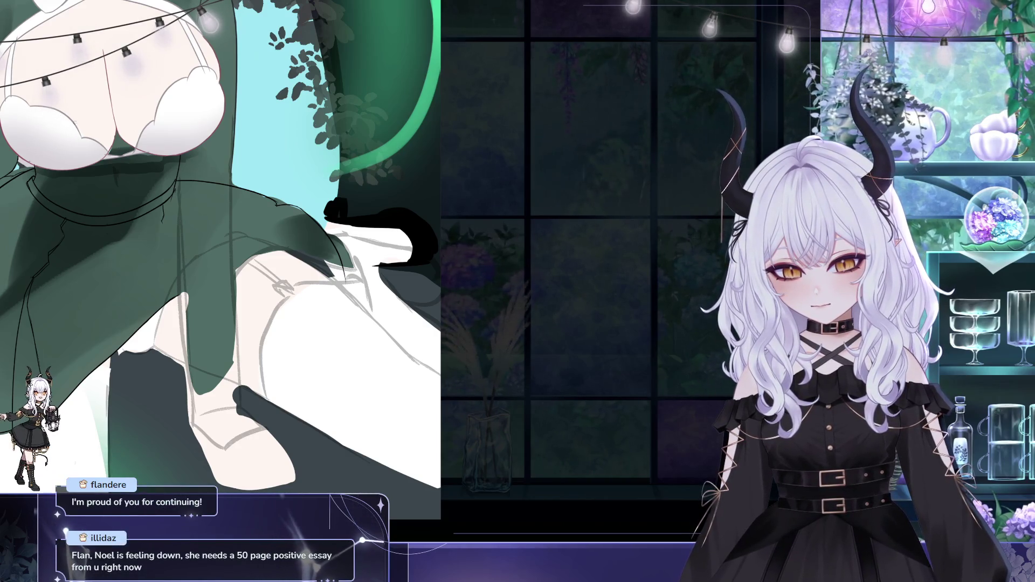
{"action": "left_click_drag", "start_coordinate": [92, 136], "coordinate": [161, 156]}
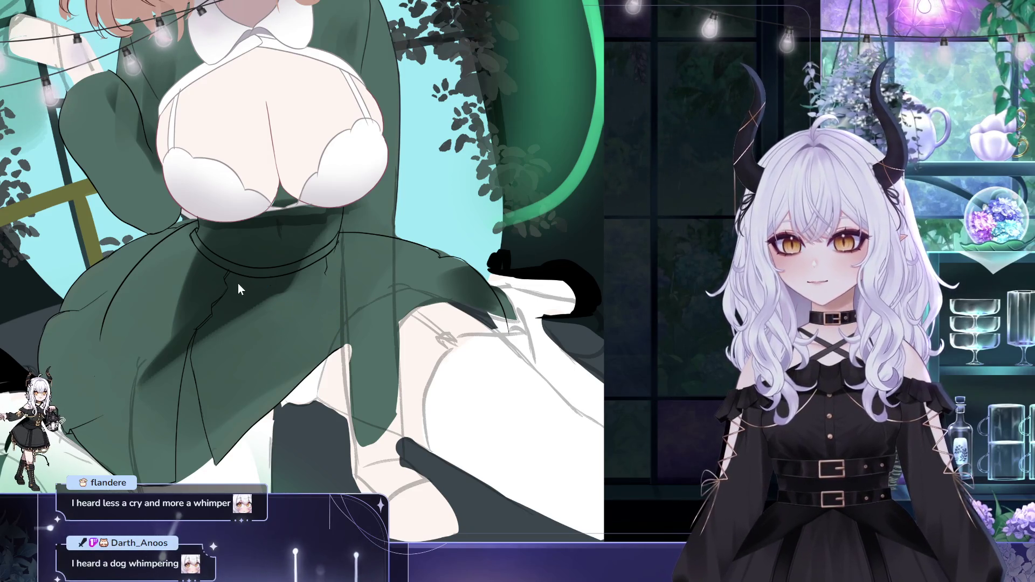
{"action": "scroll", "coordinate": [341, 265], "scroll_direction": "down", "scroll_amount": 2}
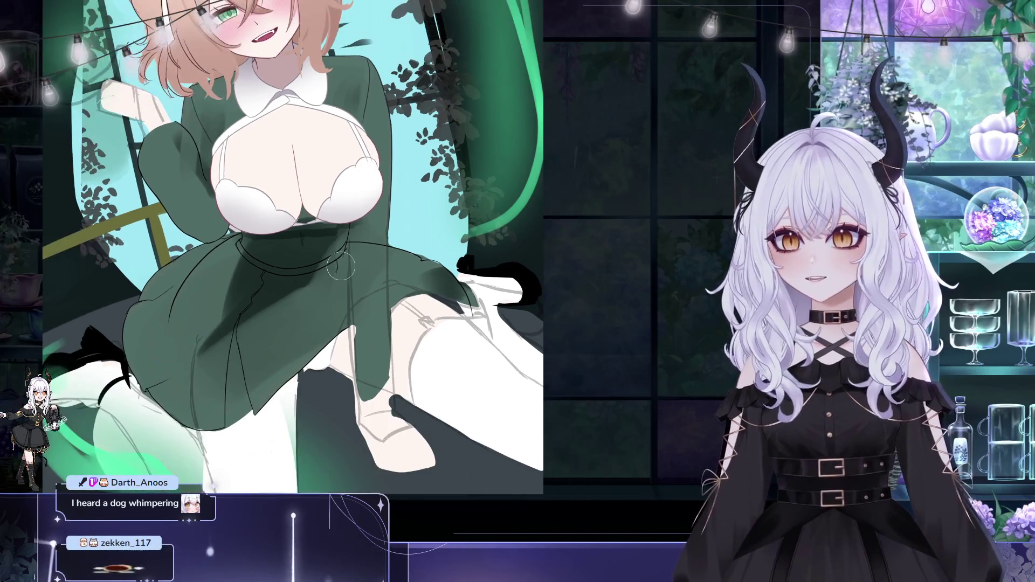
{"action": "scroll", "coordinate": [341, 266], "scroll_direction": "up", "scroll_amount": 1}
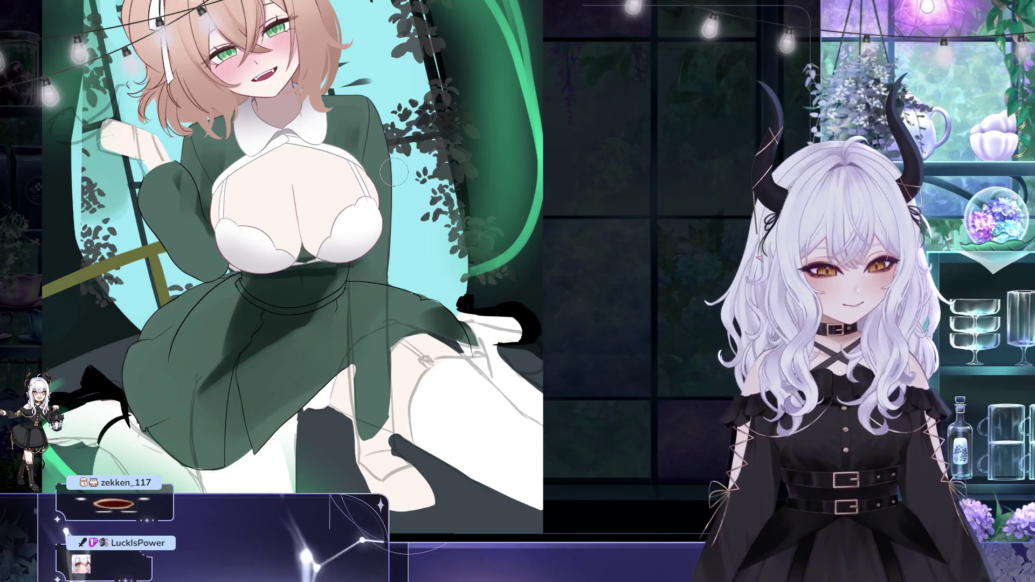
{"action": "scroll", "coordinate": [401, 316], "scroll_direction": "up", "scroll_amount": 1}
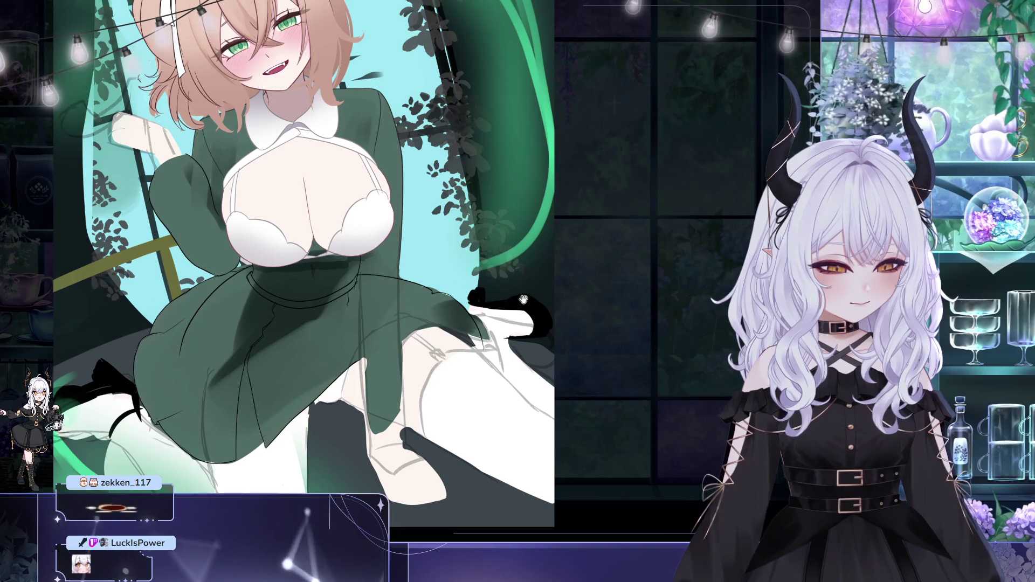
Reframe the view so the whole nurse figure is centred on screen.
{"action": "left_click_drag", "start_coordinate": [402, 316], "coordinate": [383, 272]}
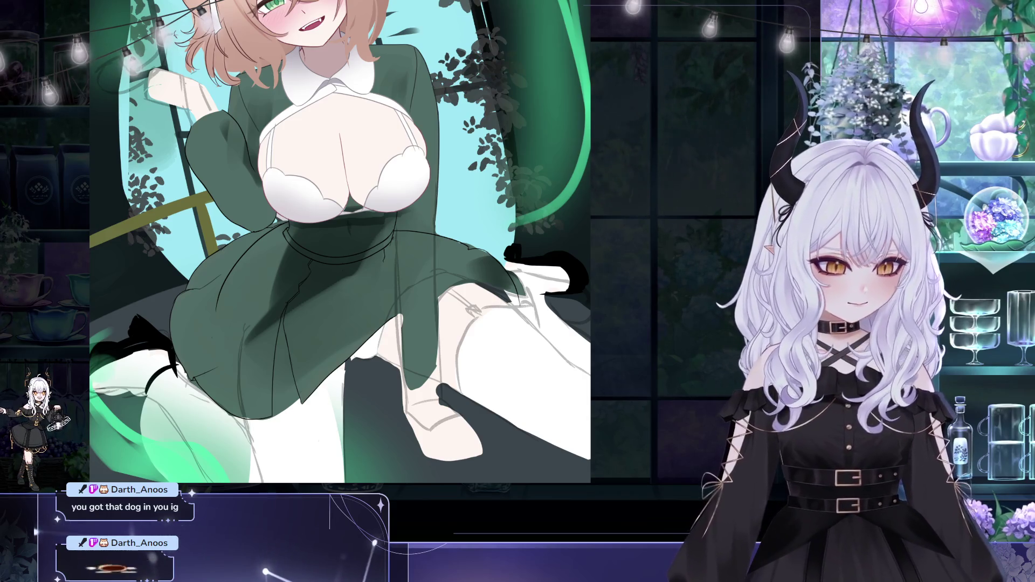
{"action": "mouse_move", "coordinate": [552, 308]}
{"action": "left_mouse_down"}
{"action": "mouse_move", "coordinate": [512, 267]}
{"action": "mouse_move", "coordinate": [523, 359]}
{"action": "left_mouse_up"}
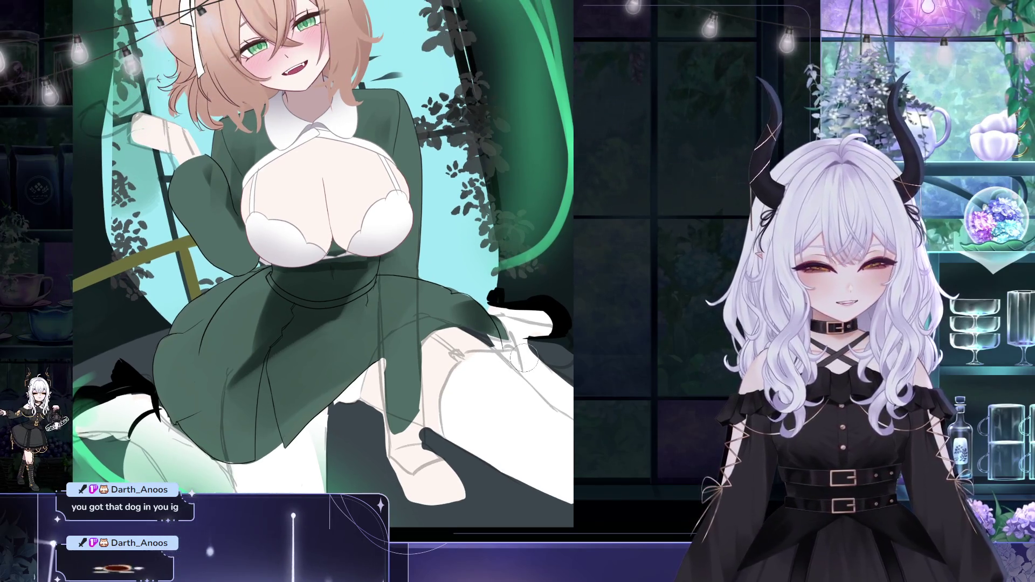
{"action": "scroll", "coordinate": [237, 221], "scroll_direction": "up", "scroll_amount": 2}
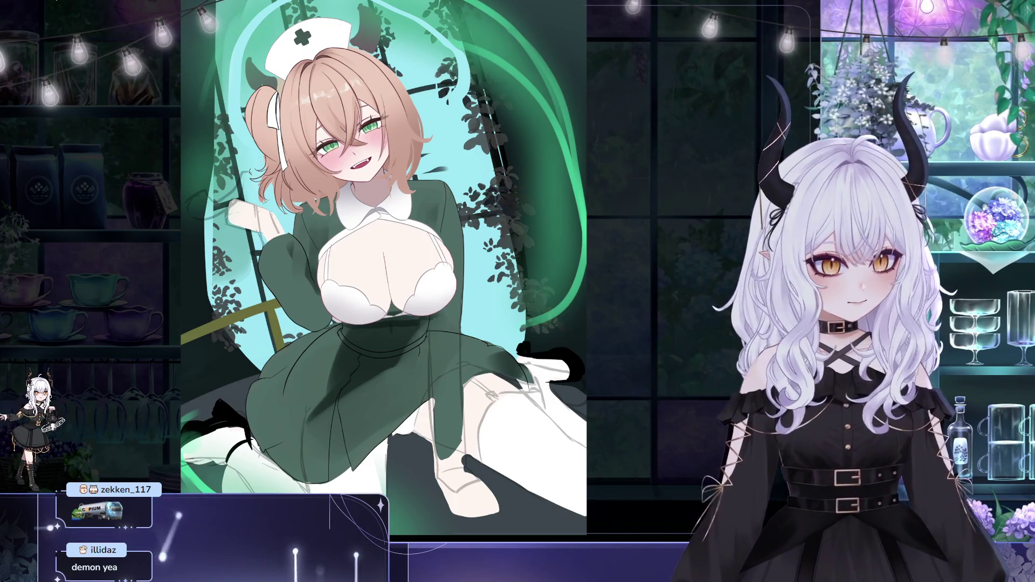
{"action": "left_click_drag", "start_coordinate": [506, 250], "coordinate": [441, 245]}
{"action": "mouse_move", "coordinate": [536, 229]}
{"action": "left_mouse_down"}
{"action": "mouse_move", "coordinate": [547, 189]}
{"action": "mouse_move", "coordinate": [519, 268]}
{"action": "left_mouse_up"}
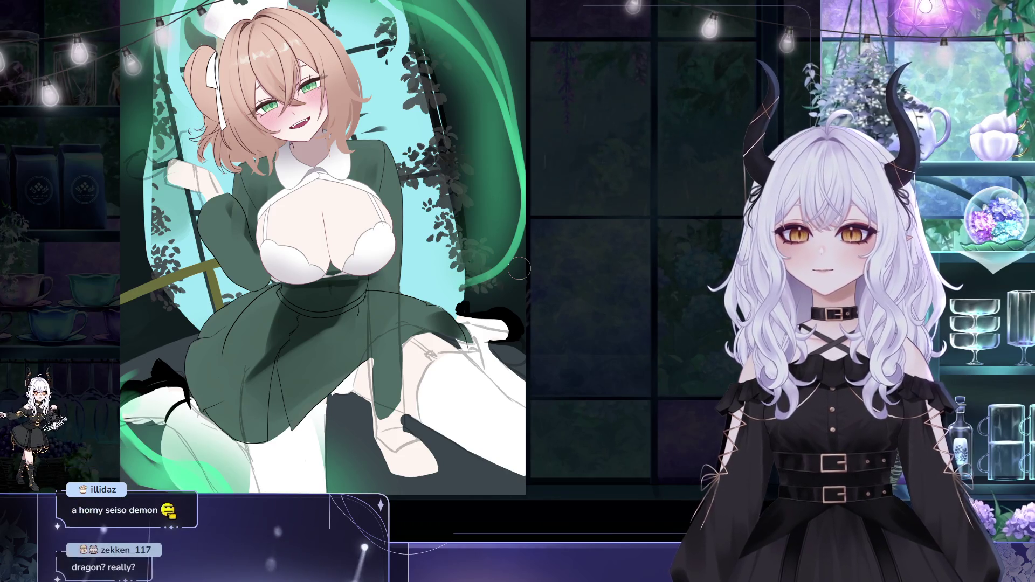
{"action": "mouse_move", "coordinate": [446, 375]}
{"action": "left_mouse_down"}
{"action": "mouse_move", "coordinate": [484, 365]}
{"action": "mouse_move", "coordinate": [446, 475]}
{"action": "left_mouse_up"}
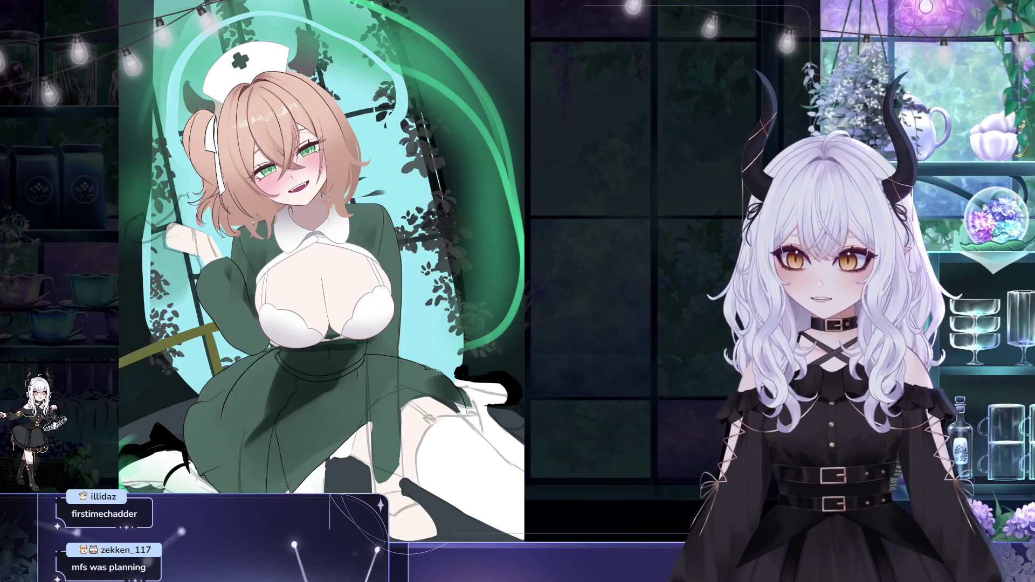
{"action": "left_click_drag", "start_coordinate": [208, 208], "coordinate": [178, 188]}
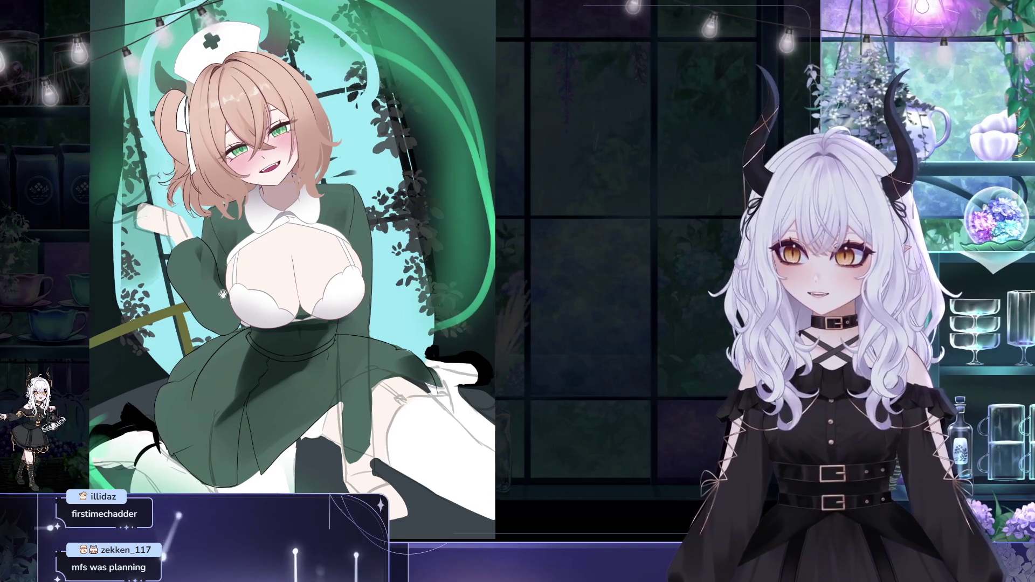
{"action": "left_click_drag", "start_coordinate": [211, 290], "coordinate": [220, 299]}
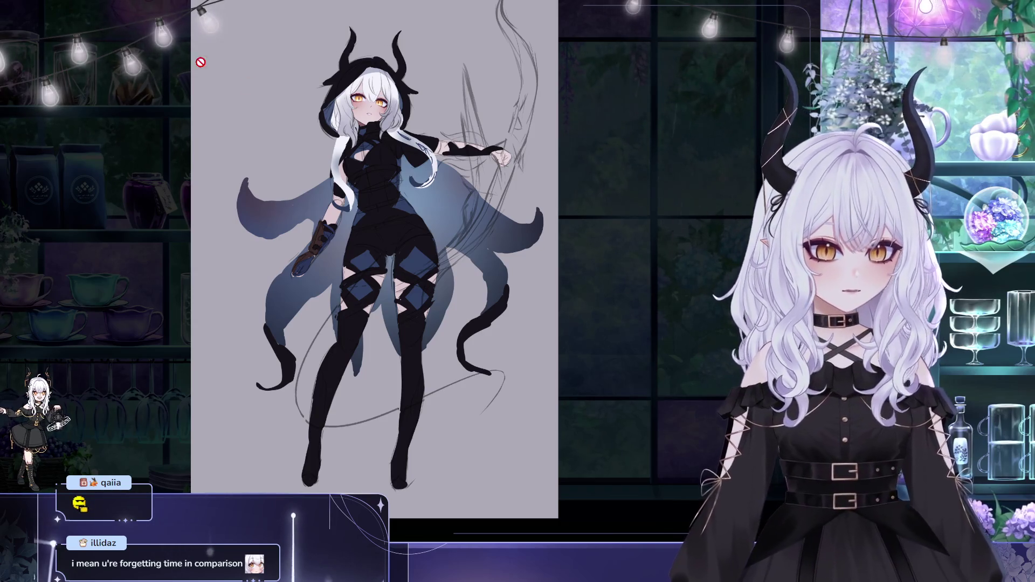
{"action": "key", "text": "ctrl+0"}
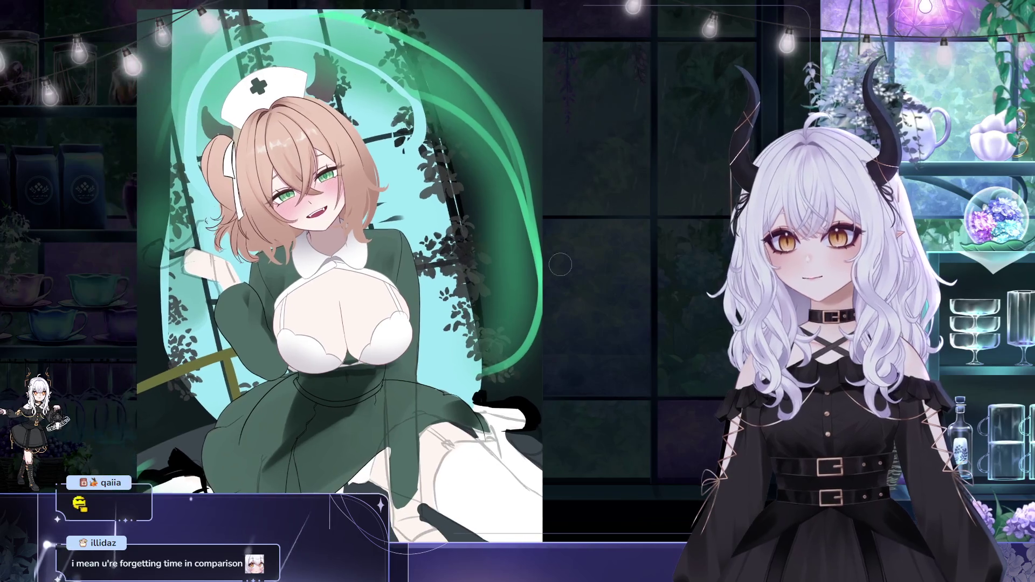
{"action": "scroll", "coordinate": [558, 268], "scroll_direction": "down", "scroll_amount": 2}
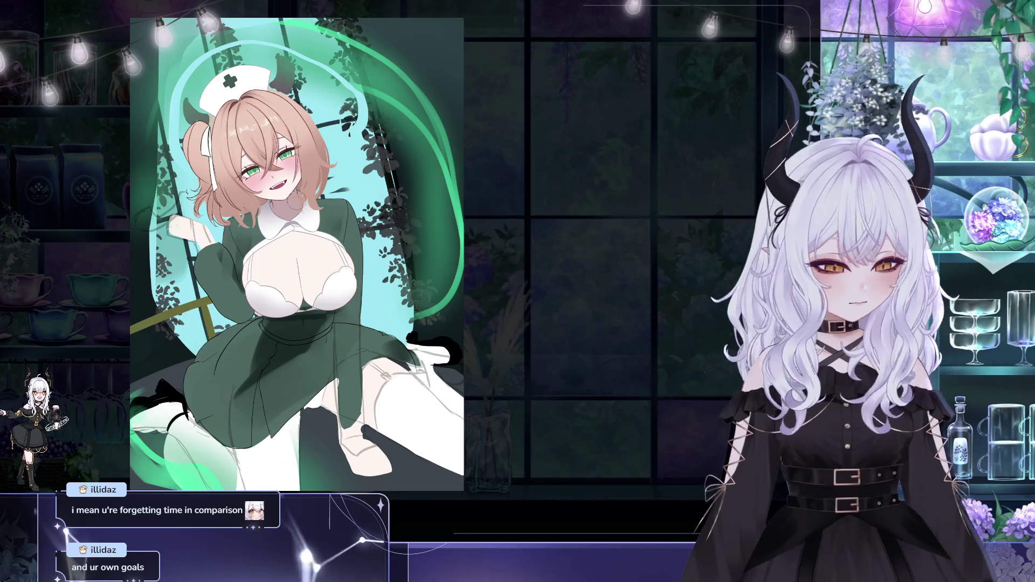
{"action": "scroll", "coordinate": [381, 158], "scroll_direction": "up", "scroll_amount": 3}
{"action": "scroll", "coordinate": [380, 158], "scroll_direction": "up", "scroll_amount": 1}
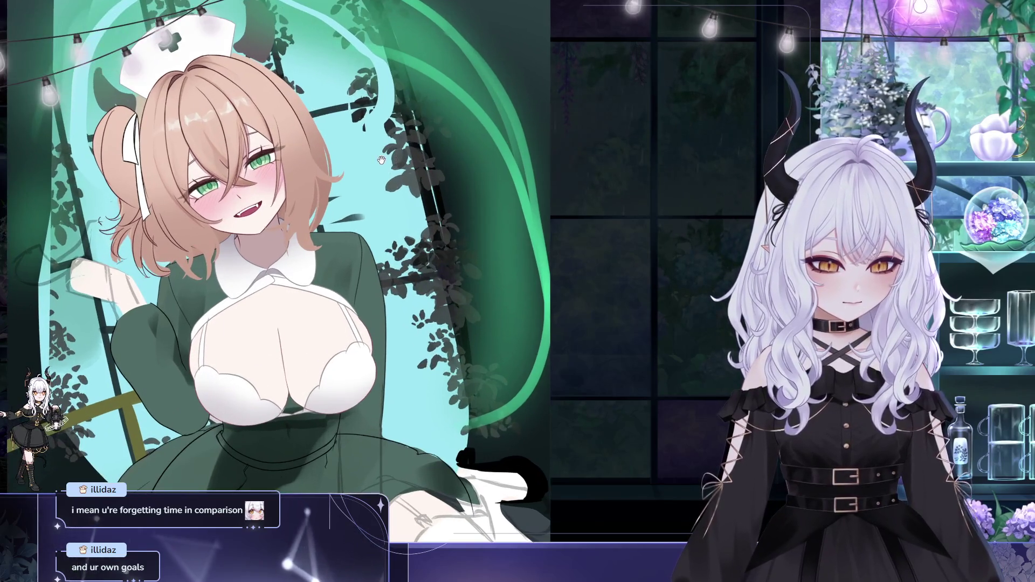
{"action": "left_click_drag", "start_coordinate": [382, 130], "coordinate": [383, 99]}
{"action": "scroll", "coordinate": [345, 125], "scroll_direction": "up", "scroll_amount": 1}
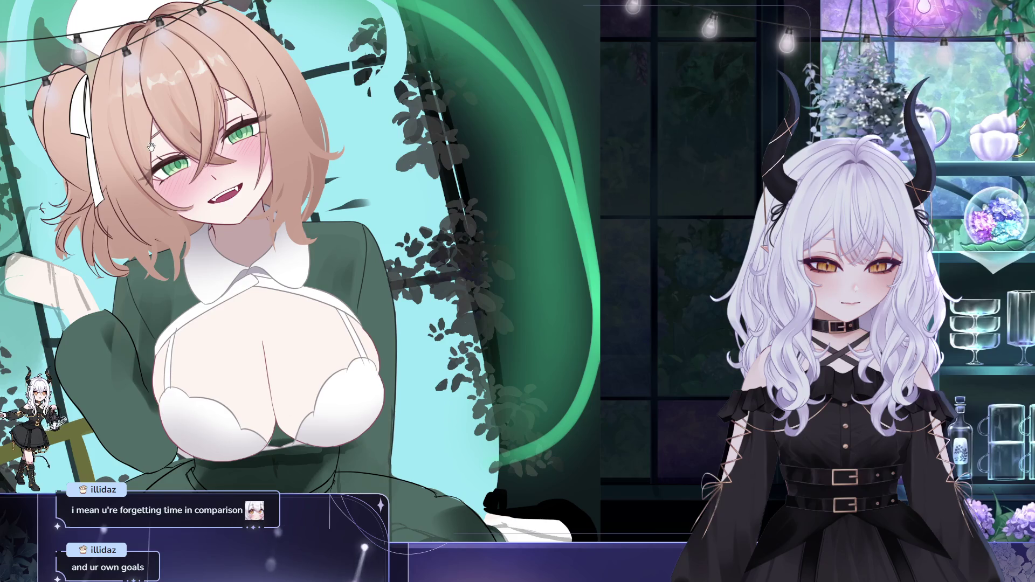
{"action": "scroll", "coordinate": [143, 152], "scroll_direction": "down", "scroll_amount": 3}
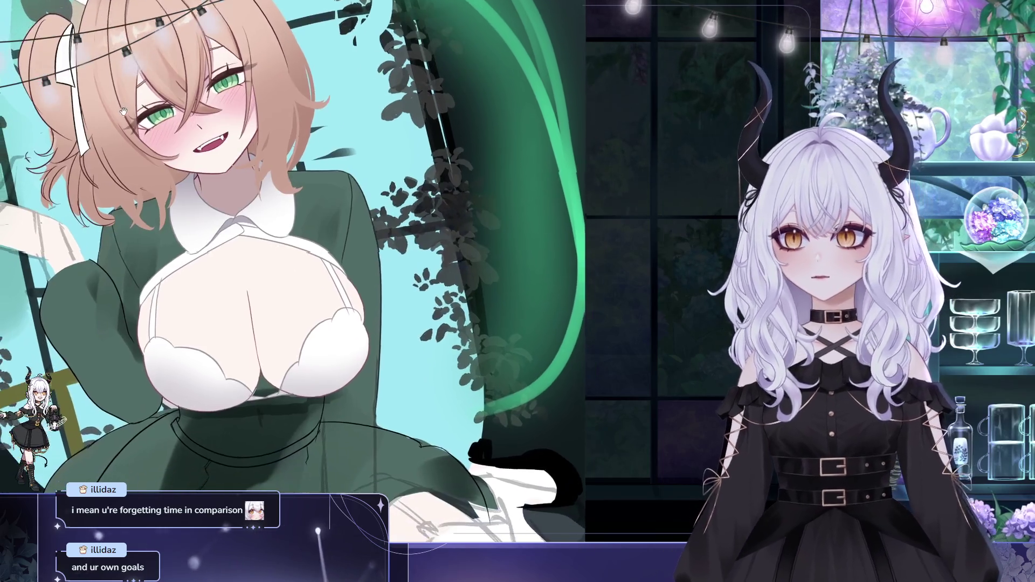
{"action": "scroll", "coordinate": [173, 247], "scroll_direction": "up", "scroll_amount": 5}
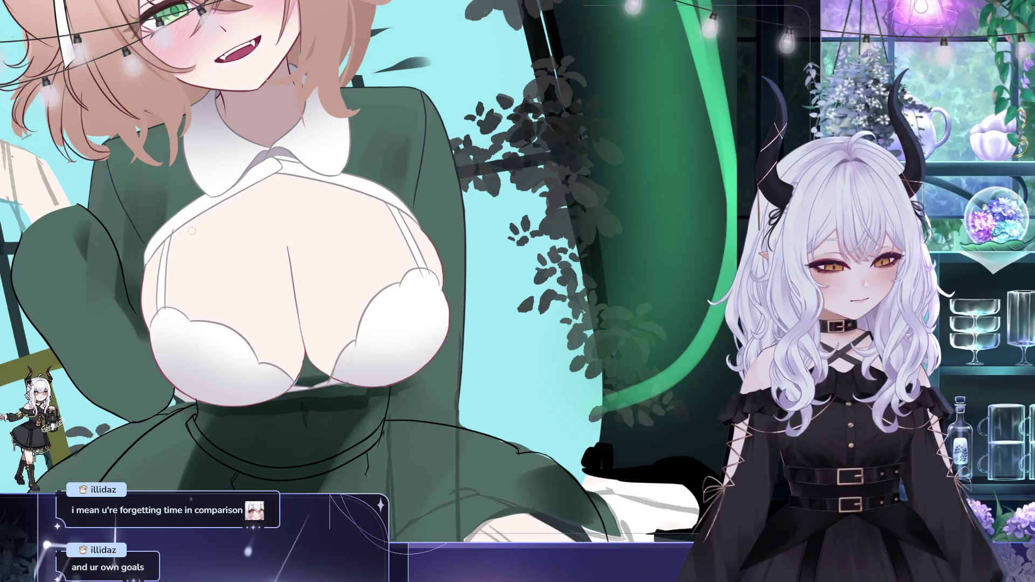
{"action": "left_click_drag", "start_coordinate": [382, 261], "coordinate": [260, 234]}
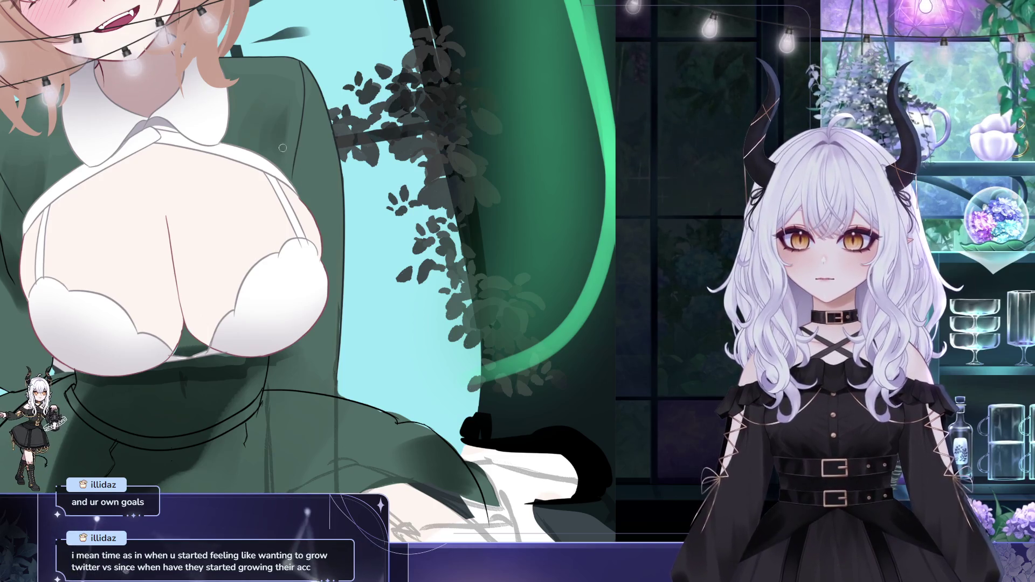
{"action": "scroll", "coordinate": [291, 181], "scroll_direction": "up", "scroll_amount": 1}
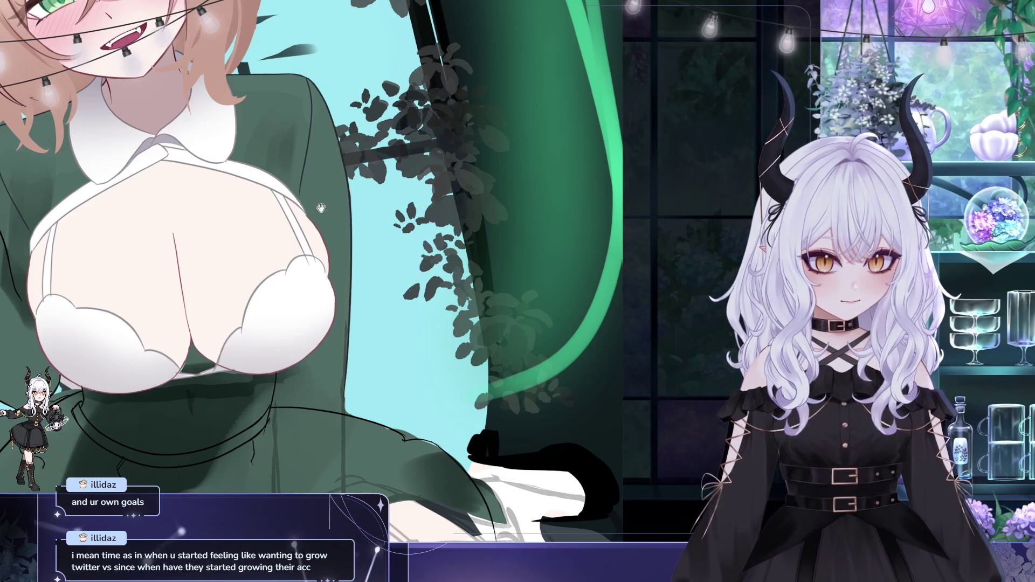
{"action": "left_click_drag", "start_coordinate": [330, 221], "coordinate": [364, 255]}
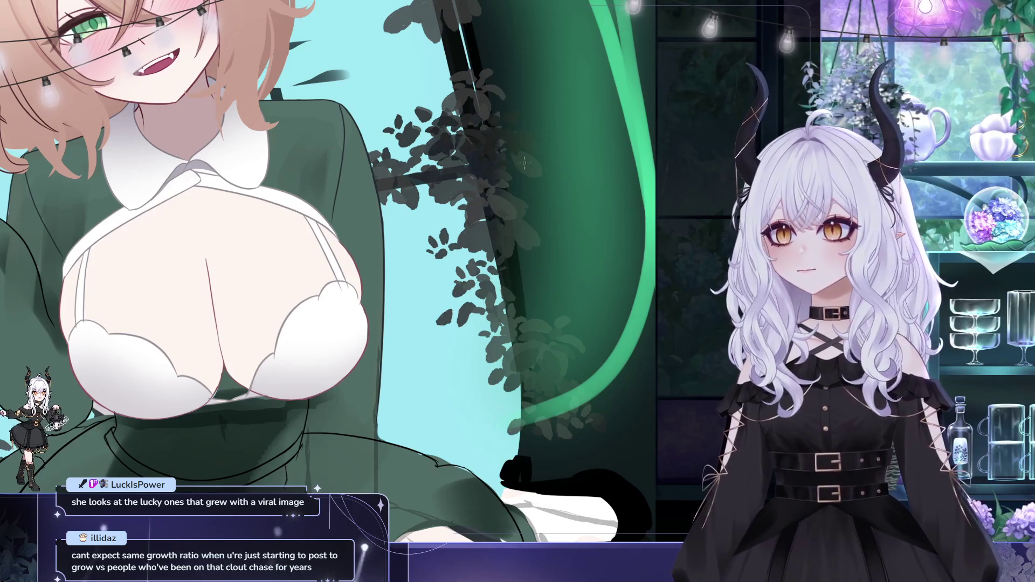
{"action": "key", "text": "ctrl+0"}
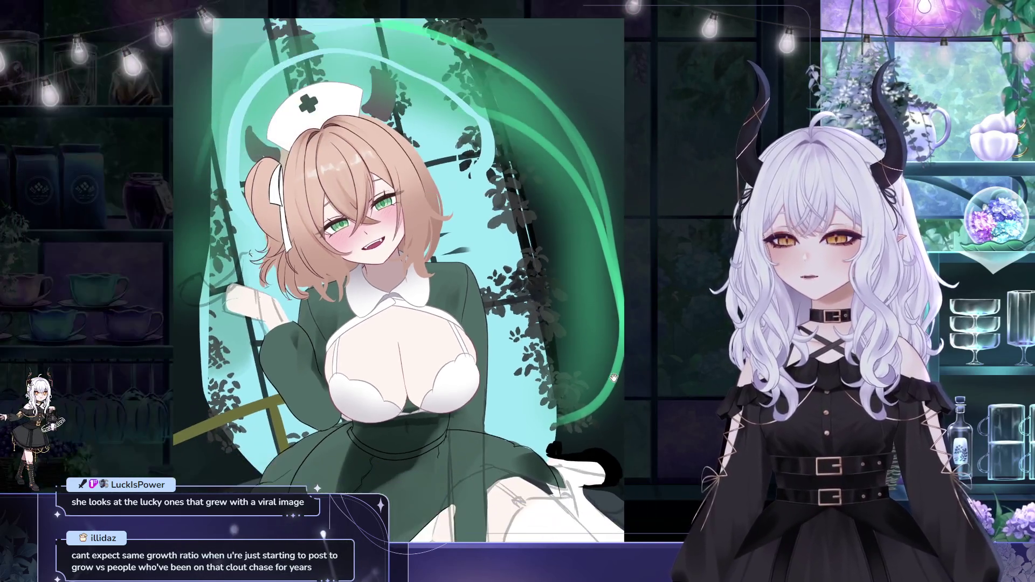
{"action": "mouse_move", "coordinate": [613, 378]}
{"action": "left_mouse_down"}
{"action": "mouse_move", "coordinate": [530, 335]}
{"action": "mouse_move", "coordinate": [510, 309]}
{"action": "mouse_move", "coordinate": [503, 367]}
{"action": "left_mouse_up"}
{"action": "scroll", "coordinate": [301, 125], "scroll_direction": "up", "scroll_amount": 2}
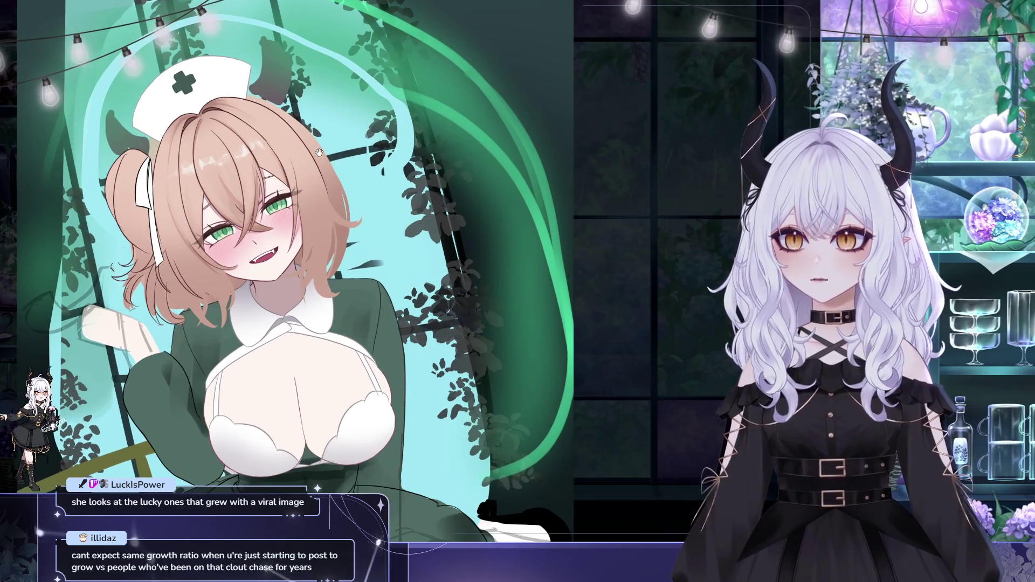
{"action": "left_click_drag", "start_coordinate": [319, 153], "coordinate": [335, 198]}
{"action": "scroll", "coordinate": [362, 207], "scroll_direction": "down", "scroll_amount": 2}
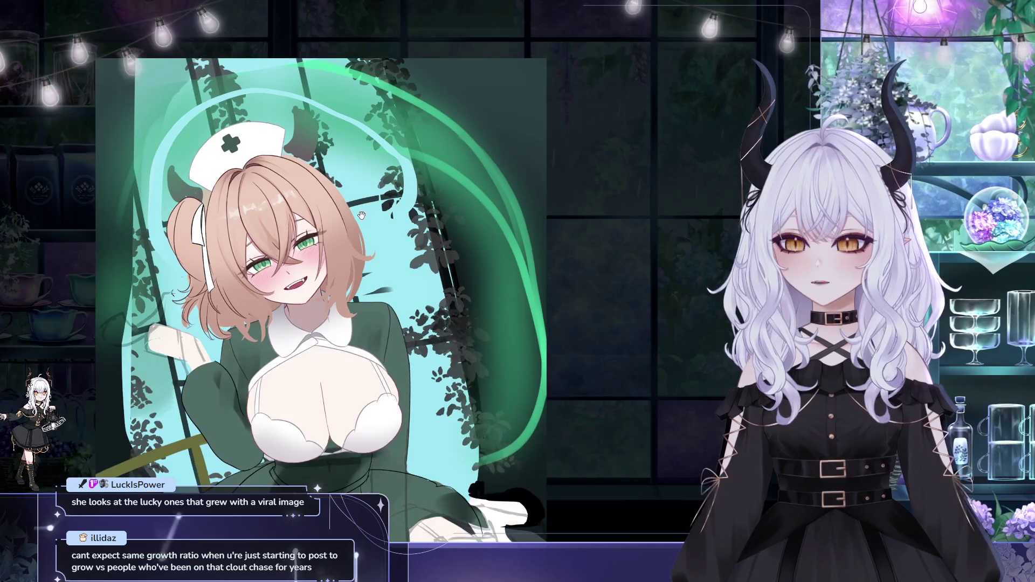
{"action": "scroll", "coordinate": [328, 220], "scroll_direction": "down", "scroll_amount": 1}
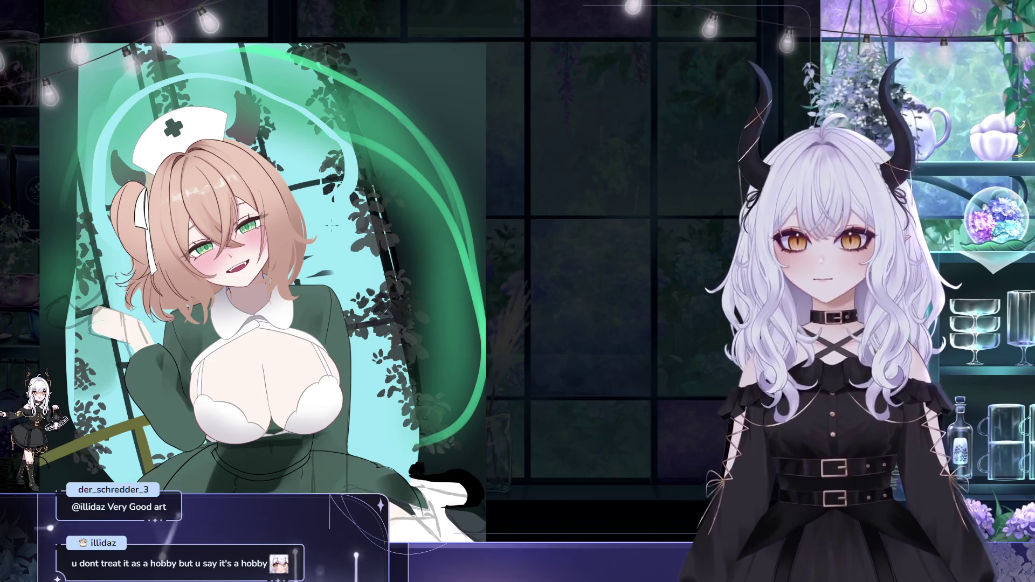
{"action": "left_click_drag", "start_coordinate": [269, 211], "coordinate": [409, 158]}
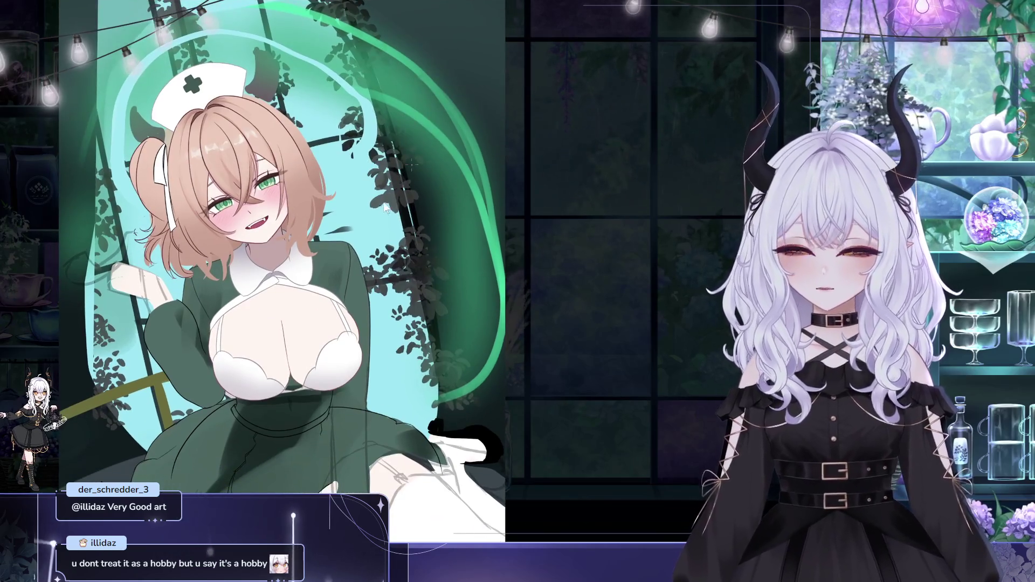
{"action": "left_click_drag", "start_coordinate": [384, 209], "coordinate": [399, 193]}
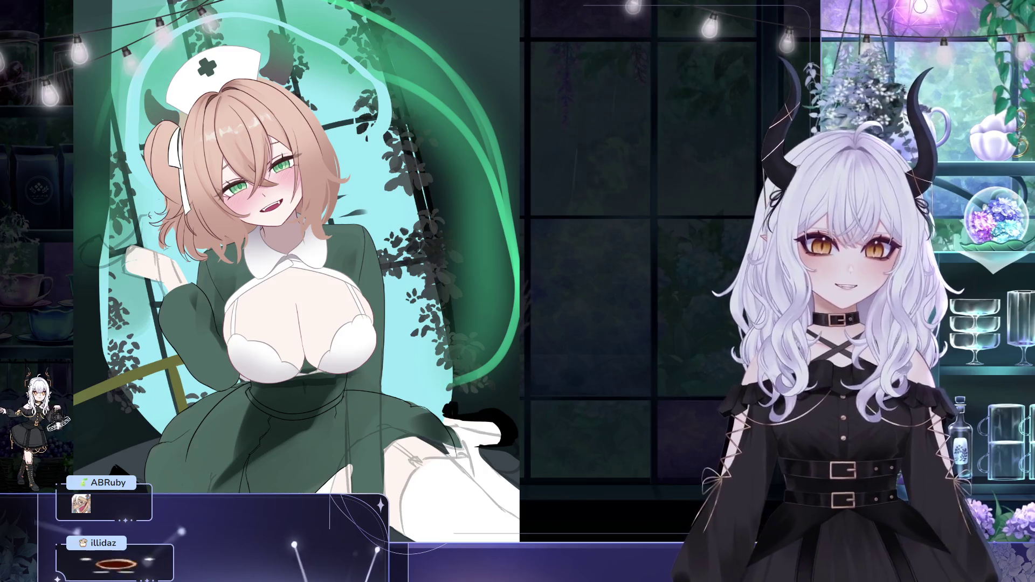
{"action": "scroll", "coordinate": [490, 271], "scroll_direction": "down", "scroll_amount": 2}
Zoom in and frame the collar and blouse front of the nurse.
{"action": "left_click_drag", "start_coordinate": [504, 320], "coordinate": [467, 233]}
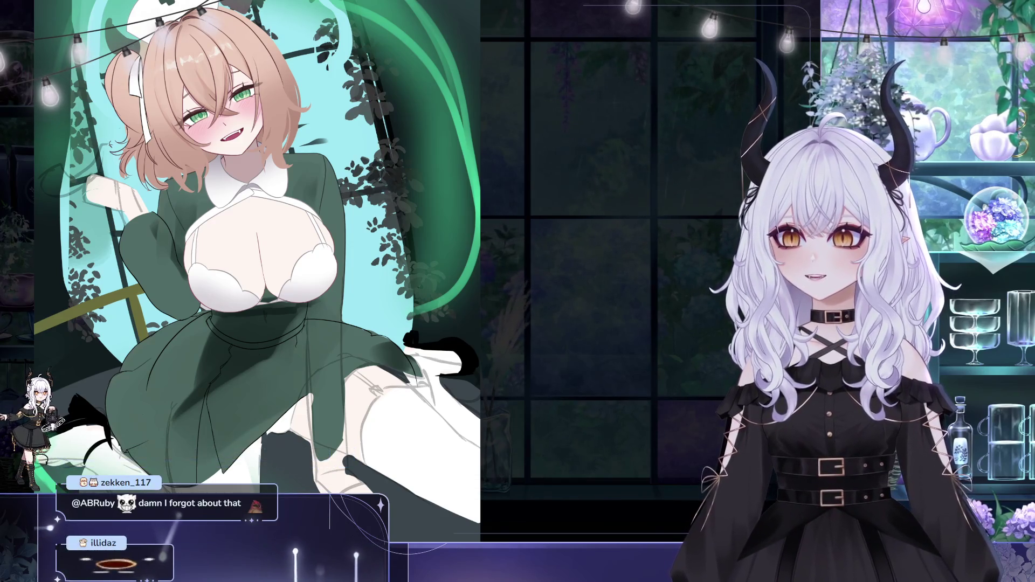
{"action": "scroll", "coordinate": [292, 132], "scroll_direction": "up", "scroll_amount": 4}
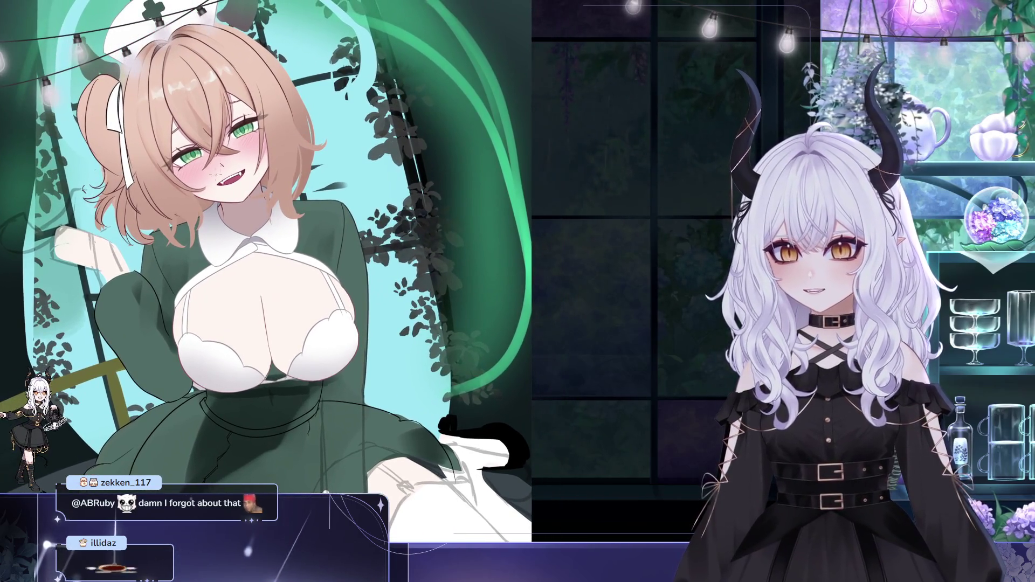
{"action": "left_click_drag", "start_coordinate": [243, 251], "coordinate": [323, 199]}
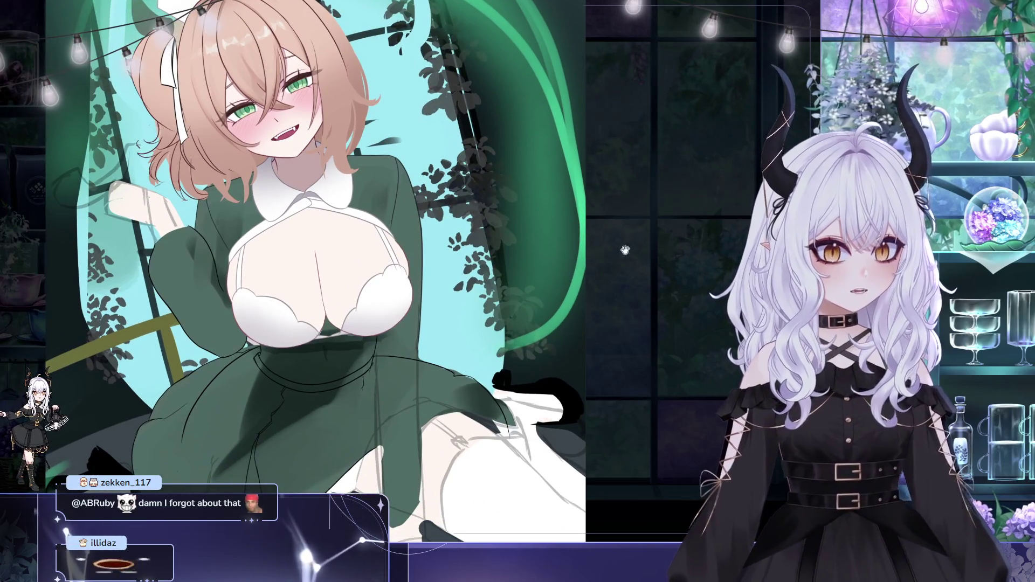
{"action": "left_click_drag", "start_coordinate": [650, 246], "coordinate": [571, 229]}
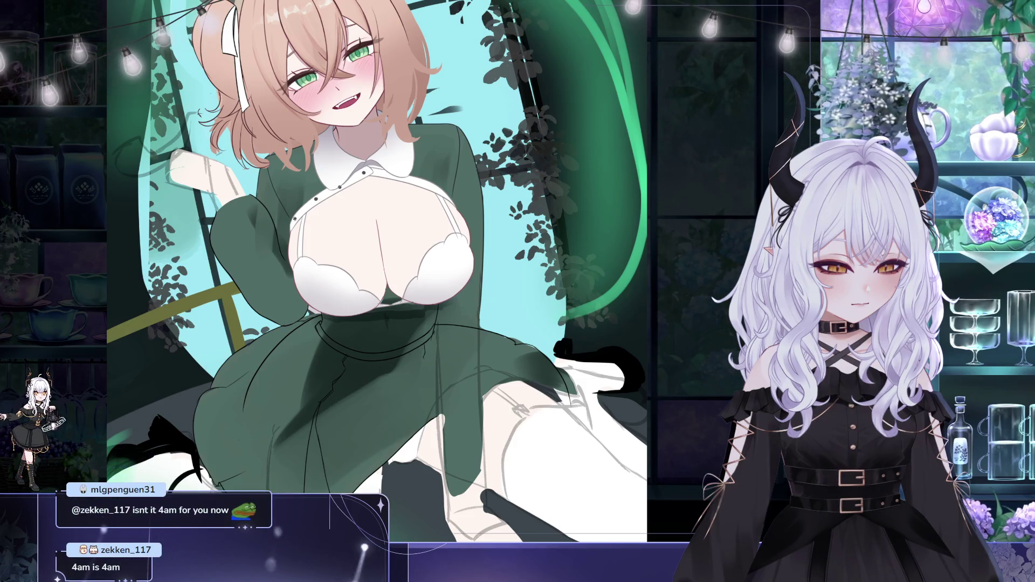
Select a small collar piece, transform it with Ctrl+T, commit and deselect.
{"action": "scroll", "coordinate": [325, 262], "scroll_direction": "up", "scroll_amount": 1}
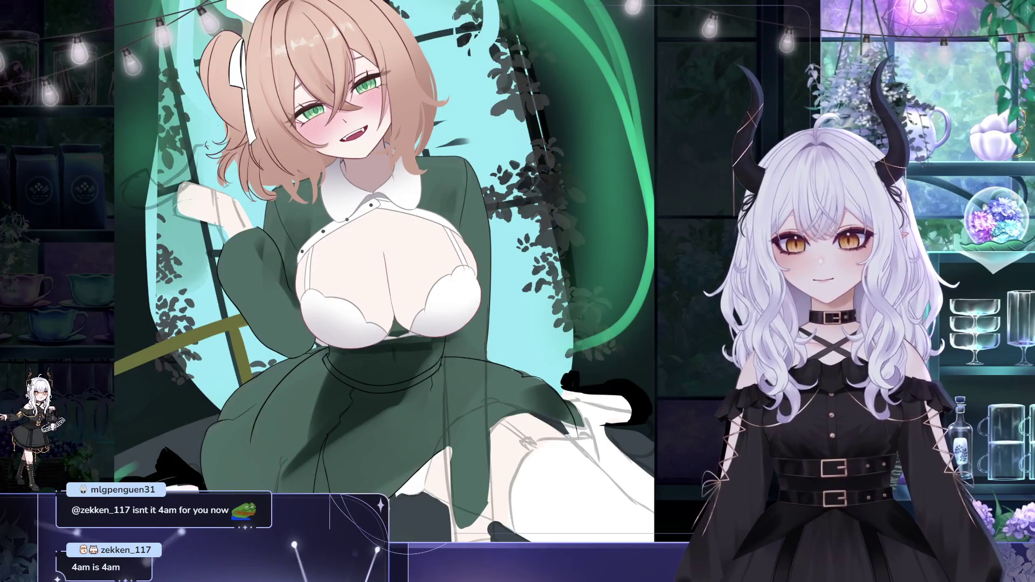
{"action": "left_click_drag", "start_coordinate": [345, 210], "coordinate": [354, 245]}
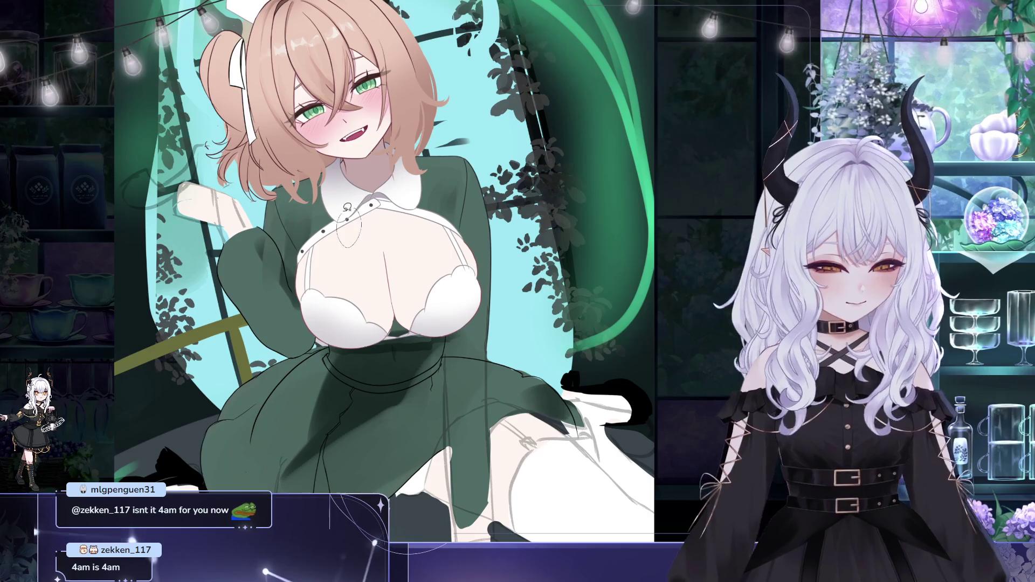
{"action": "key", "text": "ctrl+t"}
{"action": "key", "text": "Return"}
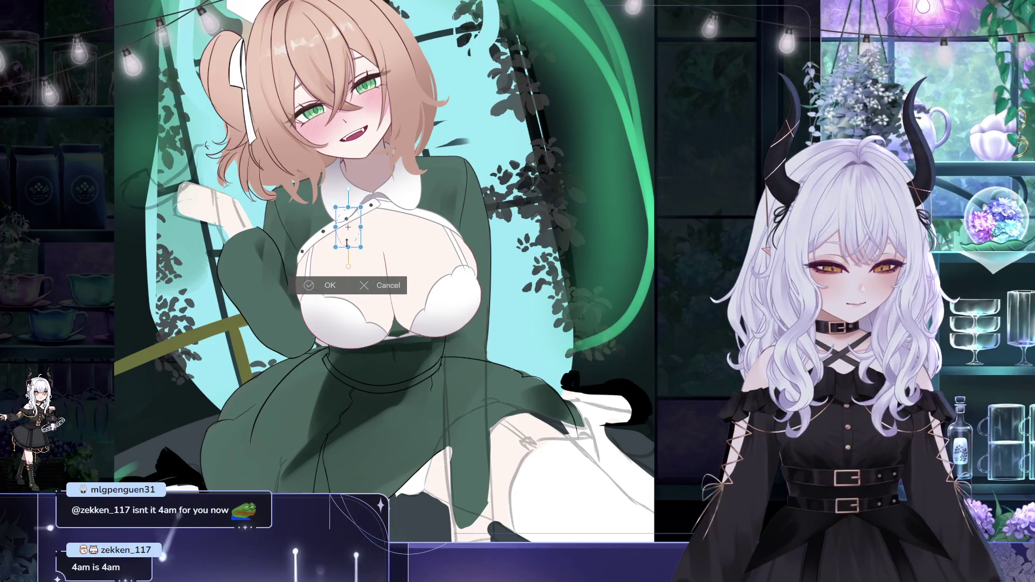
{"action": "key", "text": "ctrl+d"}
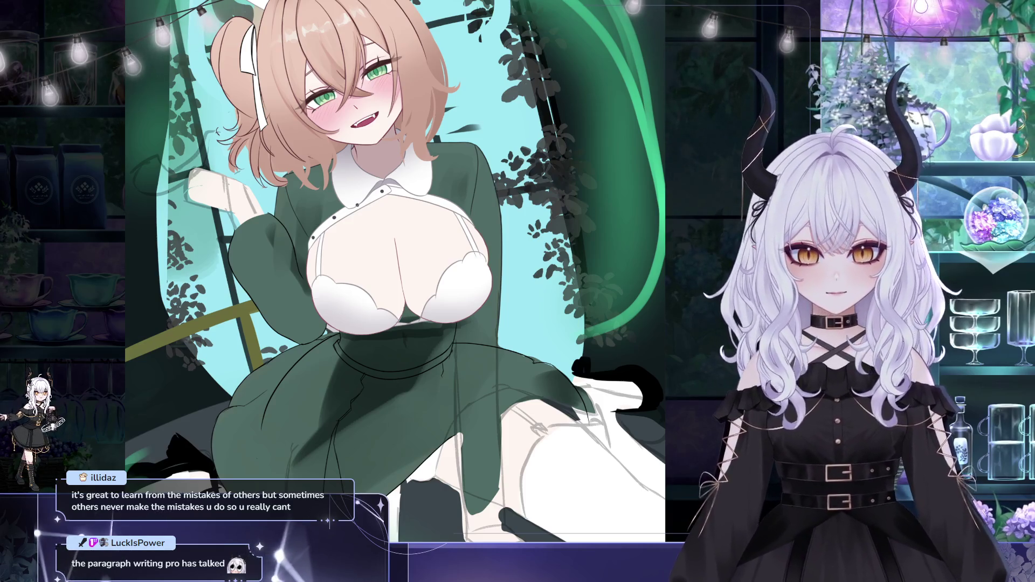
Close in on the chest and transform the buttons there into place.
{"action": "left_click_drag", "start_coordinate": [261, 270], "coordinate": [206, 253]}
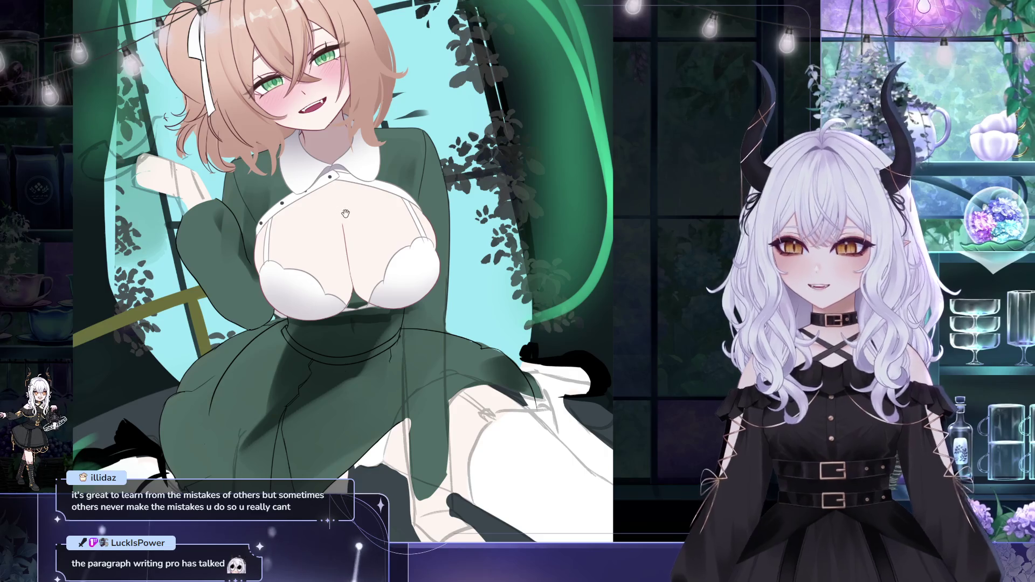
{"action": "left_click_drag", "start_coordinate": [410, 180], "coordinate": [377, 176]}
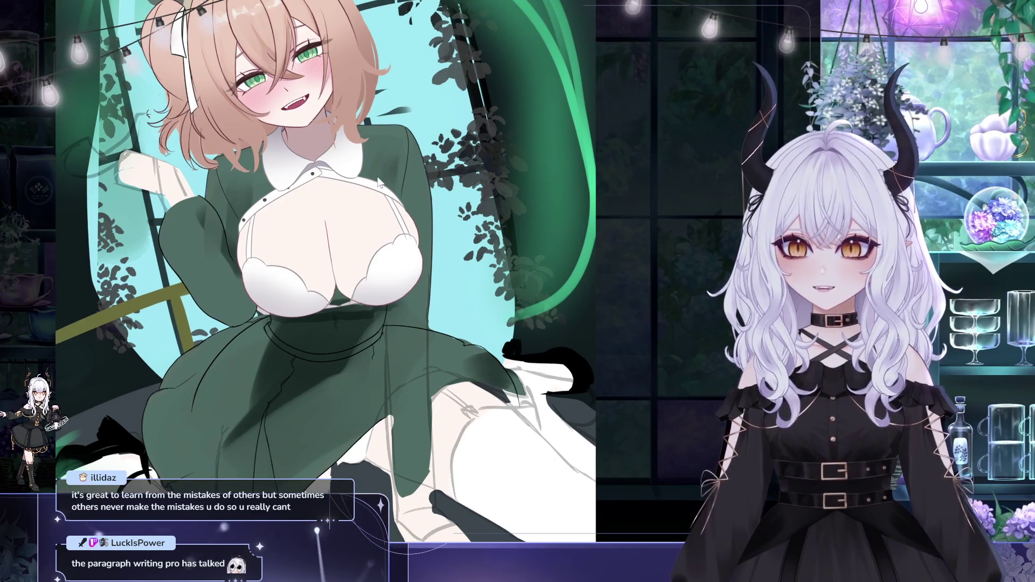
{"action": "left_click_drag", "start_coordinate": [324, 222], "coordinate": [242, 238]}
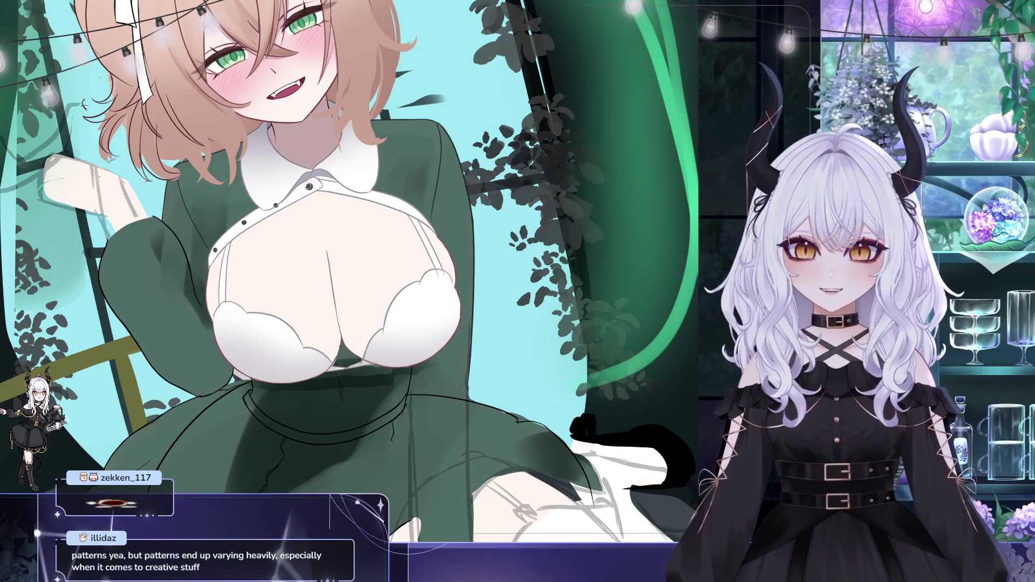
{"action": "mouse_move", "coordinate": [341, 184]}
{"action": "left_mouse_down"}
{"action": "mouse_move", "coordinate": [434, 165]}
{"action": "mouse_move", "coordinate": [397, 171]}
{"action": "left_mouse_up"}
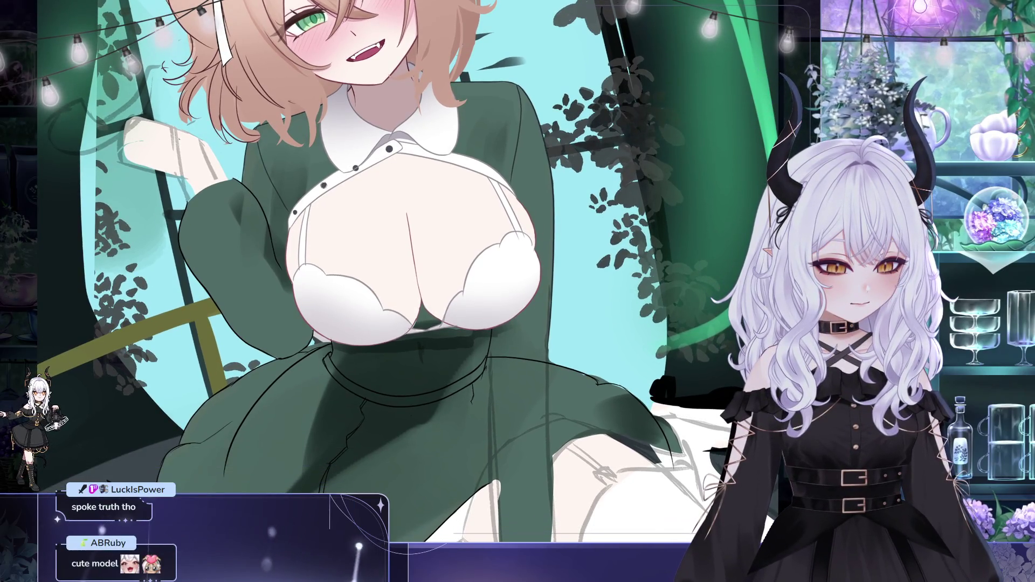
{"action": "left_click_drag", "start_coordinate": [349, 201], "coordinate": [349, 209]}
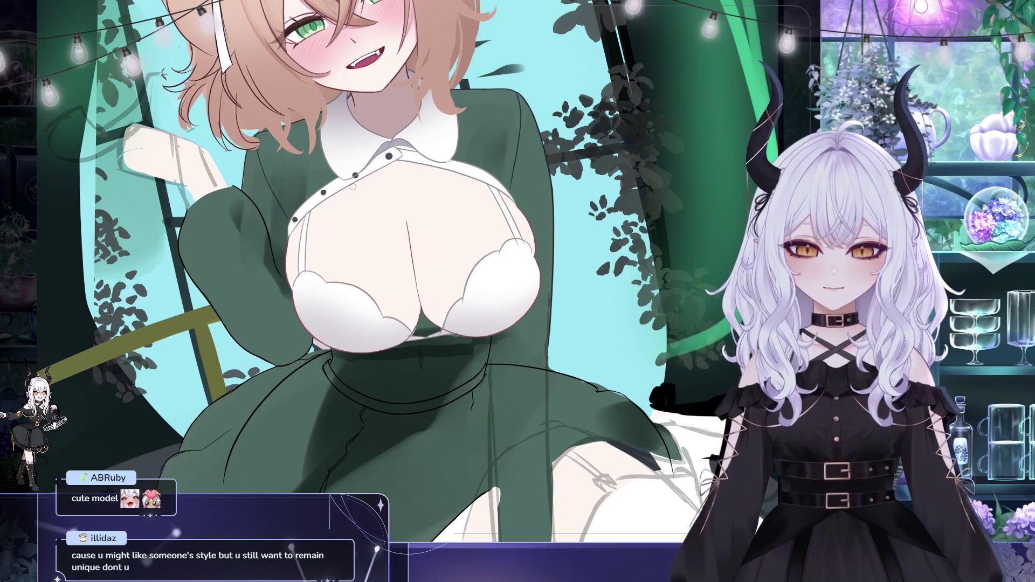
{"action": "scroll", "coordinate": [322, 192], "scroll_direction": "up", "scroll_amount": 1}
{"action": "key", "text": "ctrl+t"}
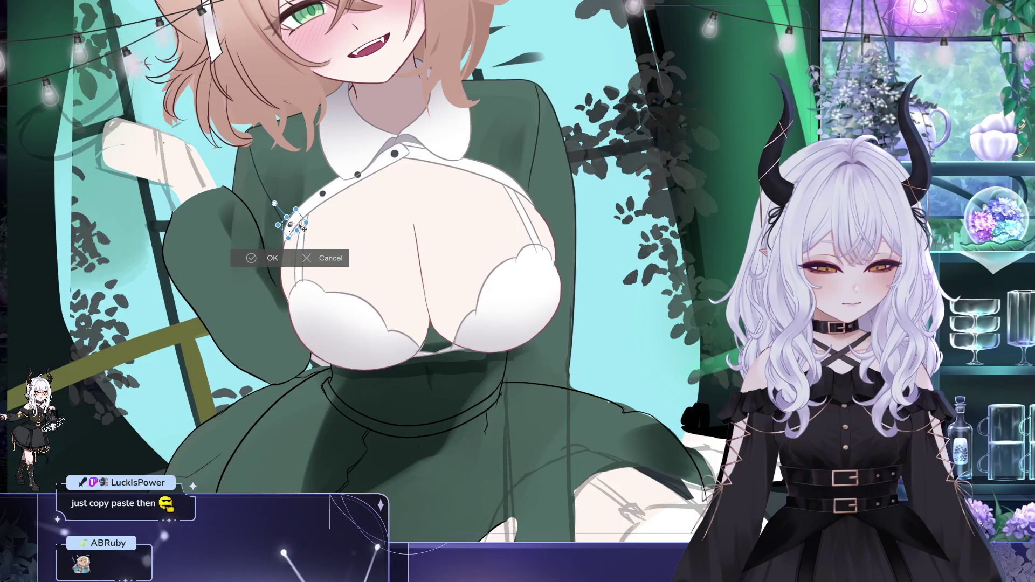
{"action": "left_click", "coordinate": [271, 262]}
{"action": "left_click_drag", "start_coordinate": [365, 169], "coordinate": [372, 212]}
{"action": "key", "text": "ctrl+d"}
Lasso another collar piece, move it with Ctrl+T and apply the transform.
{"action": "left_click_drag", "start_coordinate": [491, 182], "coordinate": [495, 194]}
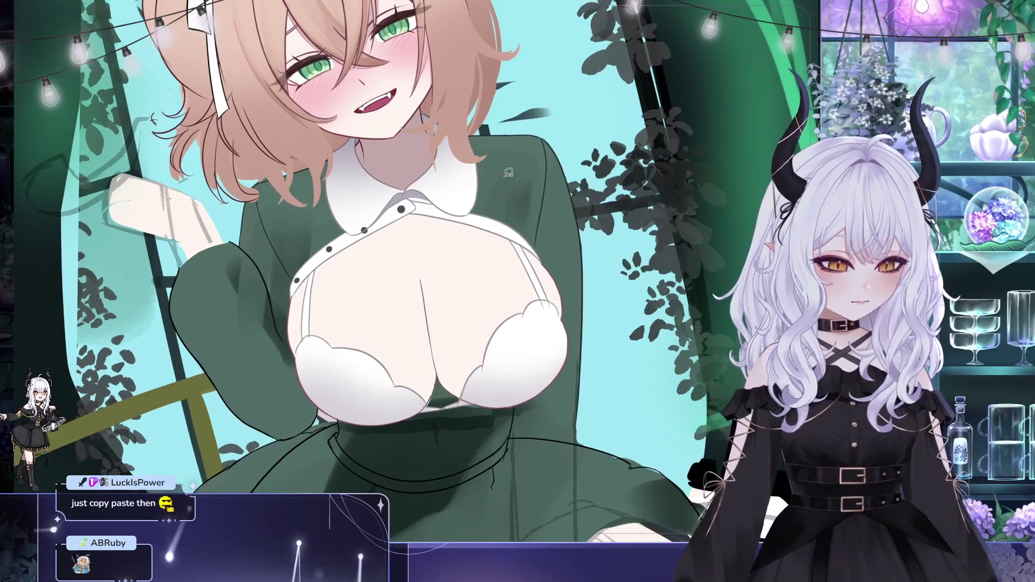
{"action": "mouse_move", "coordinate": [386, 222]}
{"action": "left_mouse_down"}
{"action": "mouse_move", "coordinate": [383, 207]}
{"action": "mouse_move", "coordinate": [417, 217]}
{"action": "mouse_move", "coordinate": [388, 221]}
{"action": "mouse_move", "coordinate": [387, 241]}
{"action": "mouse_move", "coordinate": [398, 234]}
{"action": "left_mouse_up"}
{"action": "key", "text": "ctrl+t"}
{"action": "left_click", "coordinate": [377, 264]}
{"action": "key", "text": "ctrl+d"}
Move the collar button into place, tidy its selection, then zoom out to review.
{"action": "key", "text": "ctrl+t"}
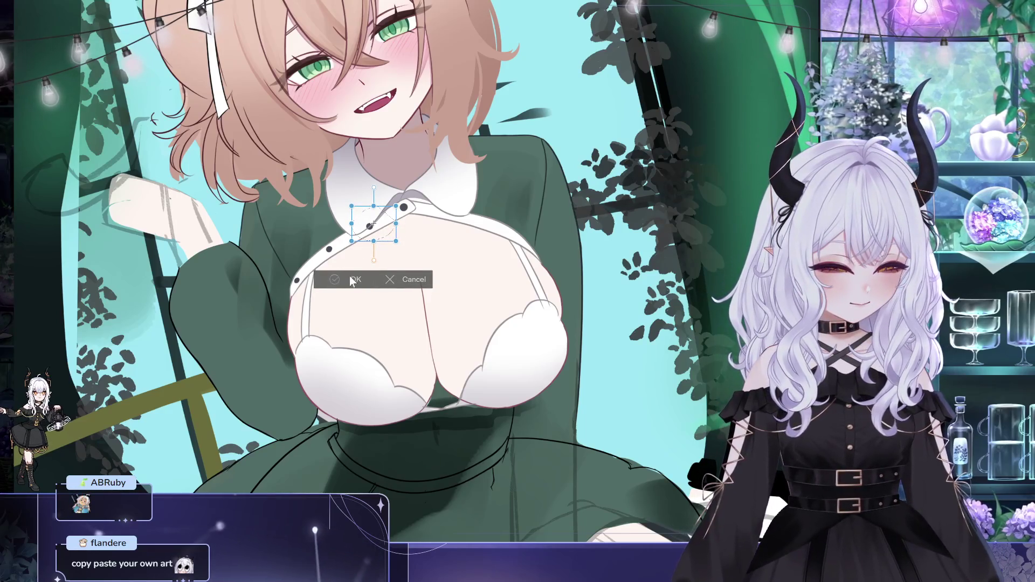
{"action": "left_click", "coordinate": [354, 278]}
{"action": "left_click_drag", "start_coordinate": [492, 241], "coordinate": [467, 253]}
{"action": "left_click_drag", "start_coordinate": [401, 205], "coordinate": [405, 200]}
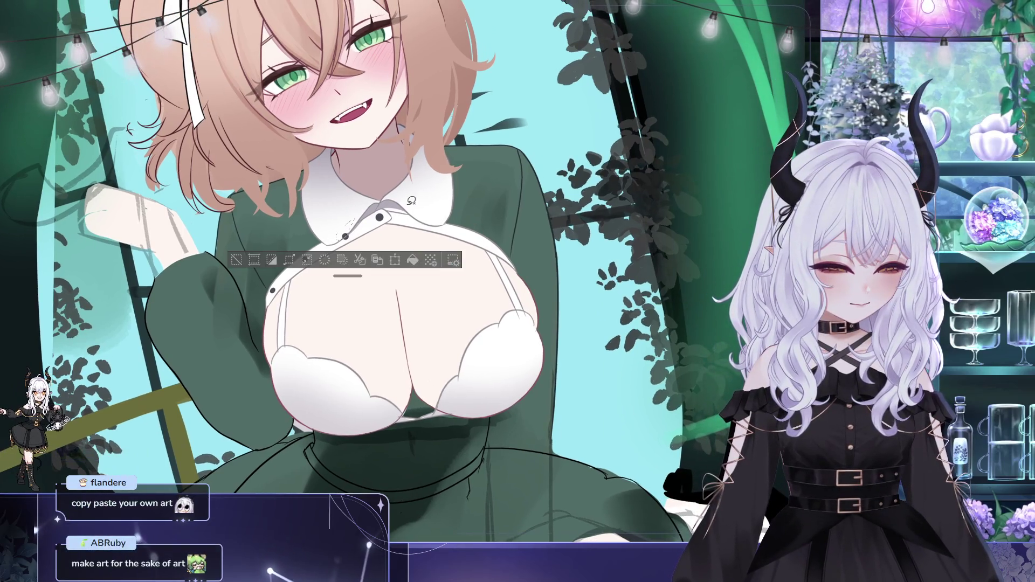
{"action": "key", "text": "ctrl+d"}
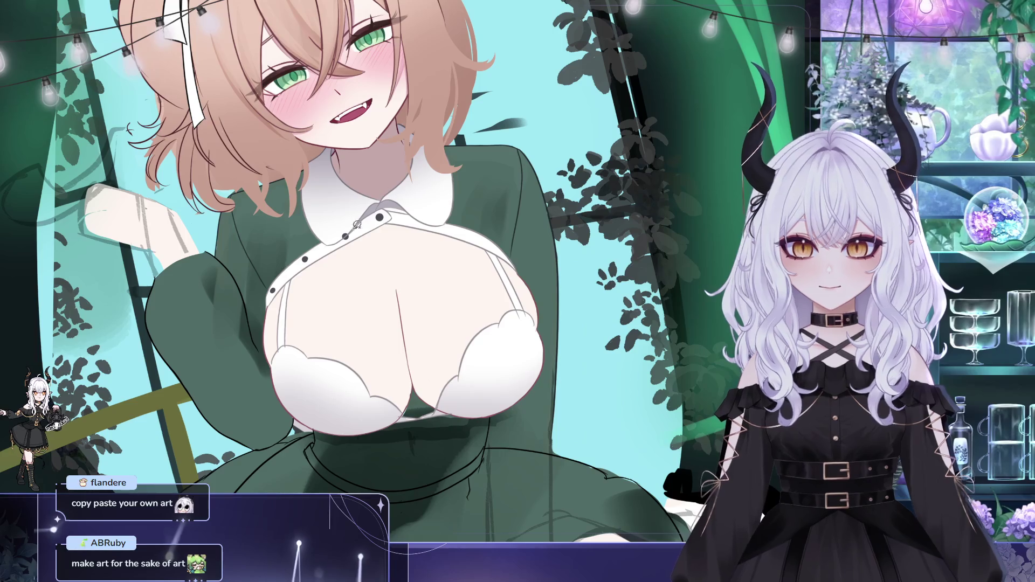
{"action": "left_click_drag", "start_coordinate": [347, 235], "coordinate": [350, 240]}
{"action": "key", "text": "ctrl+d"}
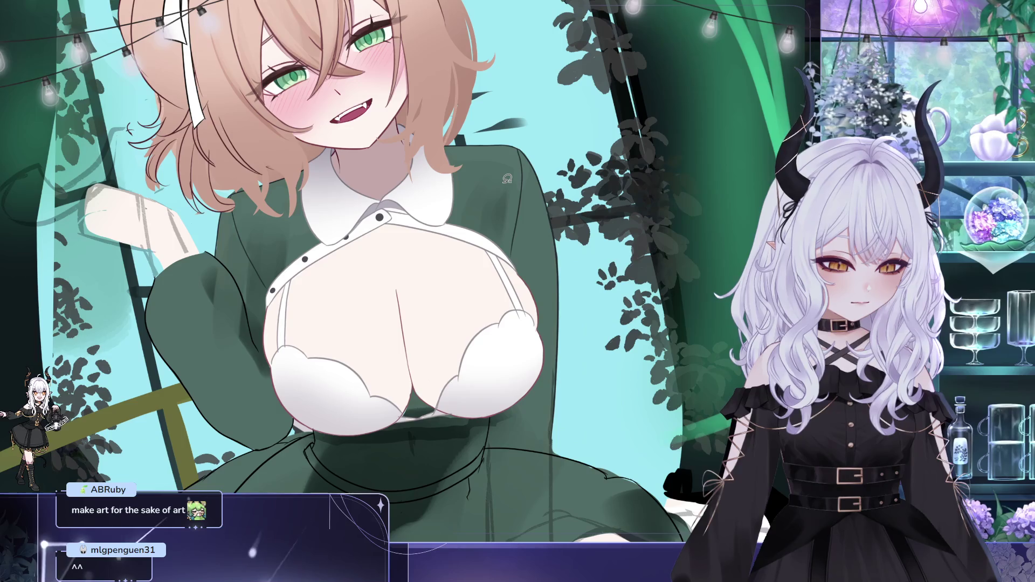
{"action": "left_click_drag", "start_coordinate": [507, 179], "coordinate": [388, 243]}
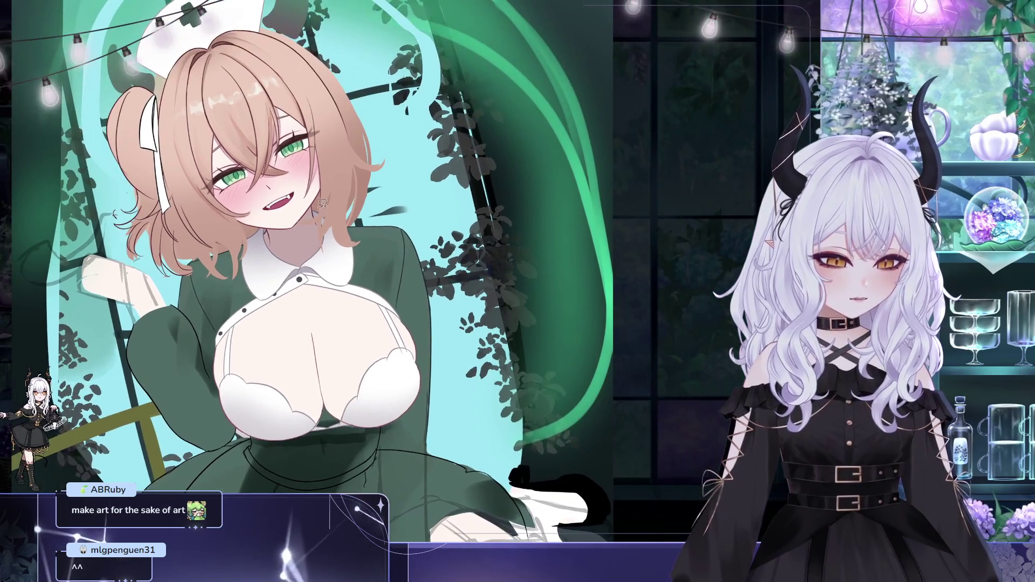
{"action": "scroll", "coordinate": [318, 211], "scroll_direction": "up", "scroll_amount": 2}
{"action": "left_click_drag", "start_coordinate": [318, 211], "coordinate": [319, 211]}
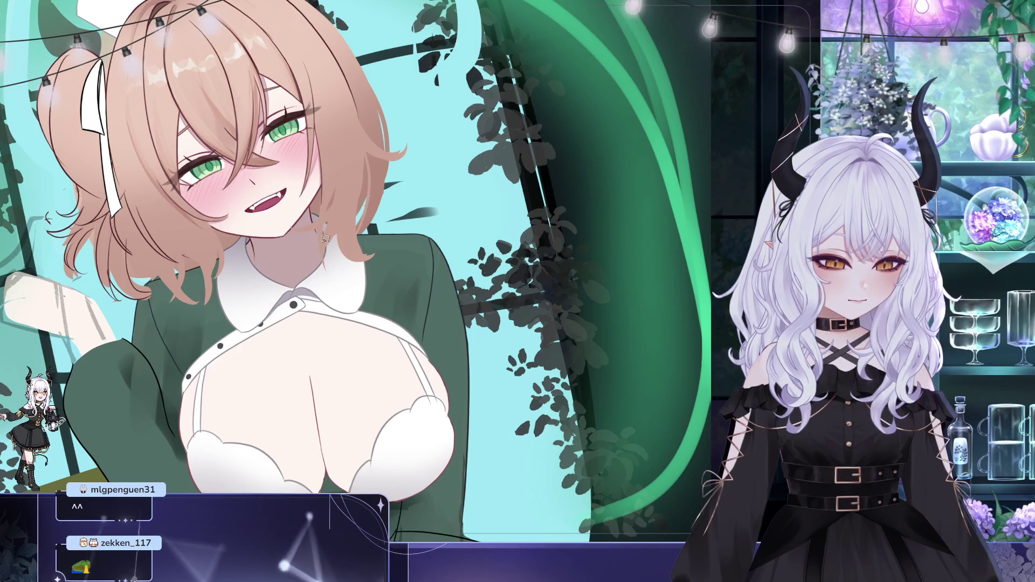
{"action": "scroll", "coordinate": [315, 279], "scroll_direction": "down", "scroll_amount": 3}
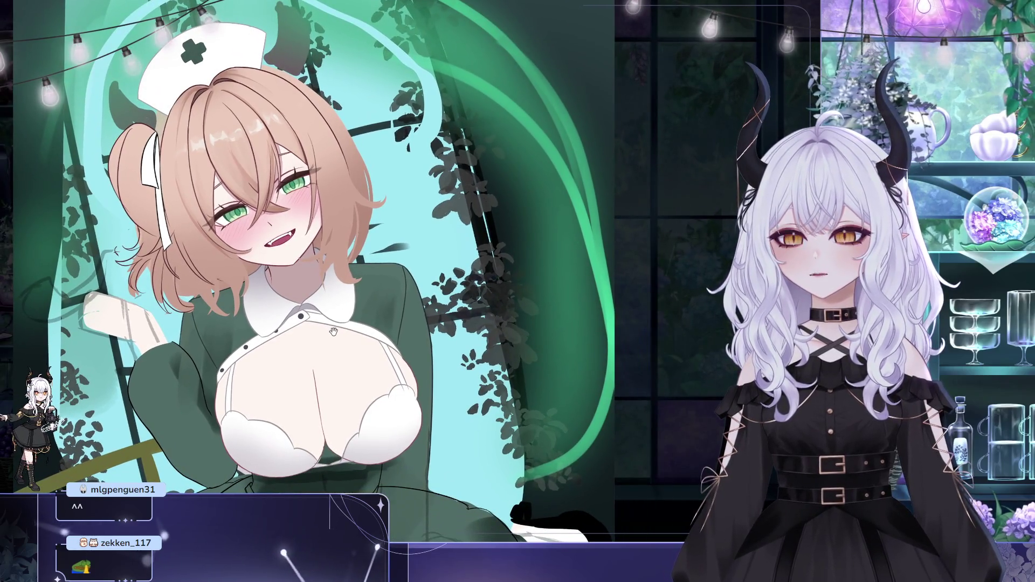
{"action": "left_click_drag", "start_coordinate": [333, 331], "coordinate": [511, 419]}
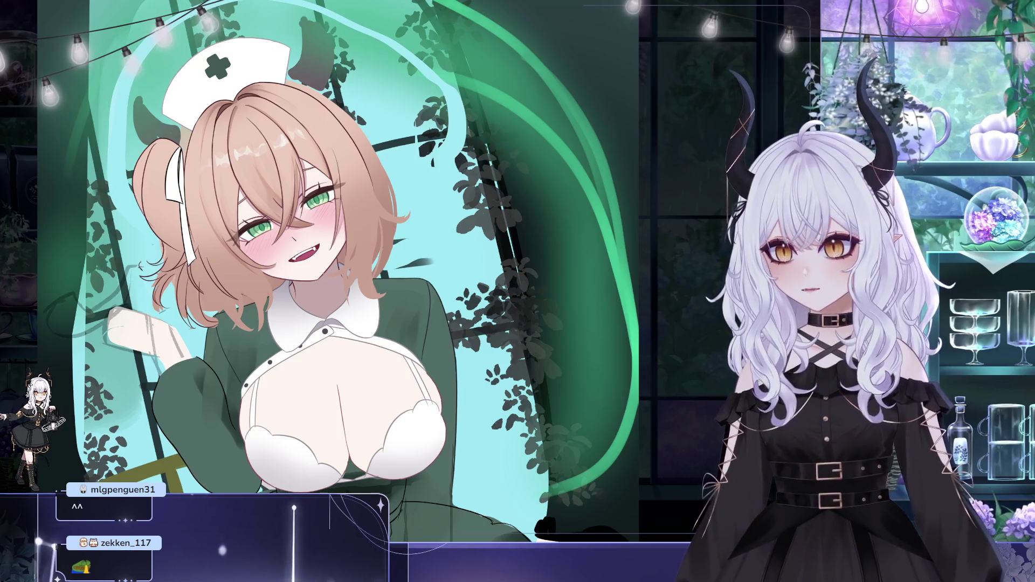
{"action": "mouse_move", "coordinate": [289, 249]}
{"action": "left_mouse_down"}
{"action": "mouse_move", "coordinate": [341, 236]}
{"action": "mouse_move", "coordinate": [329, 247]}
{"action": "mouse_move", "coordinate": [324, 224]}
{"action": "left_mouse_up"}
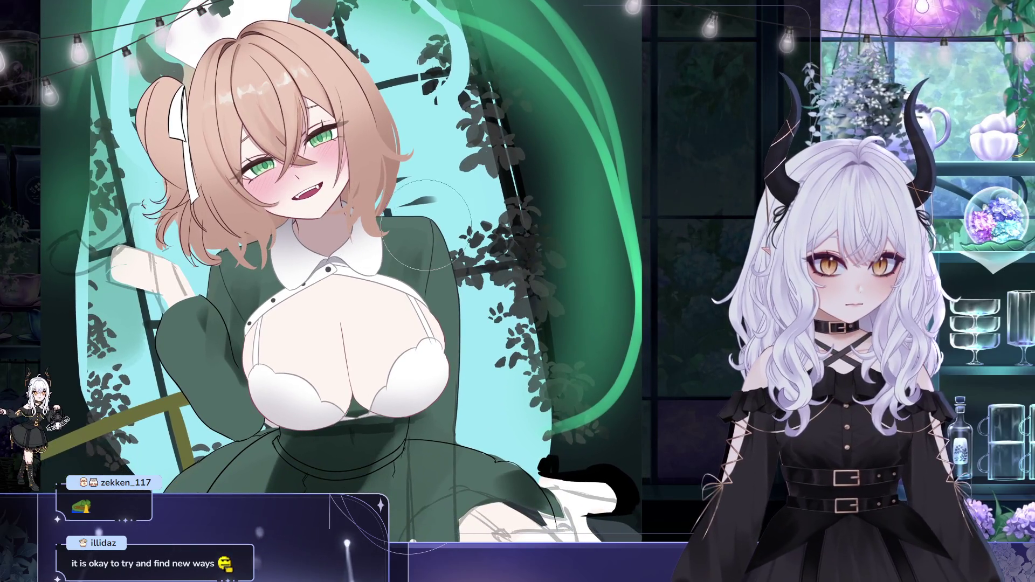
{"action": "scroll", "coordinate": [307, 241], "scroll_direction": "up", "scroll_amount": 4}
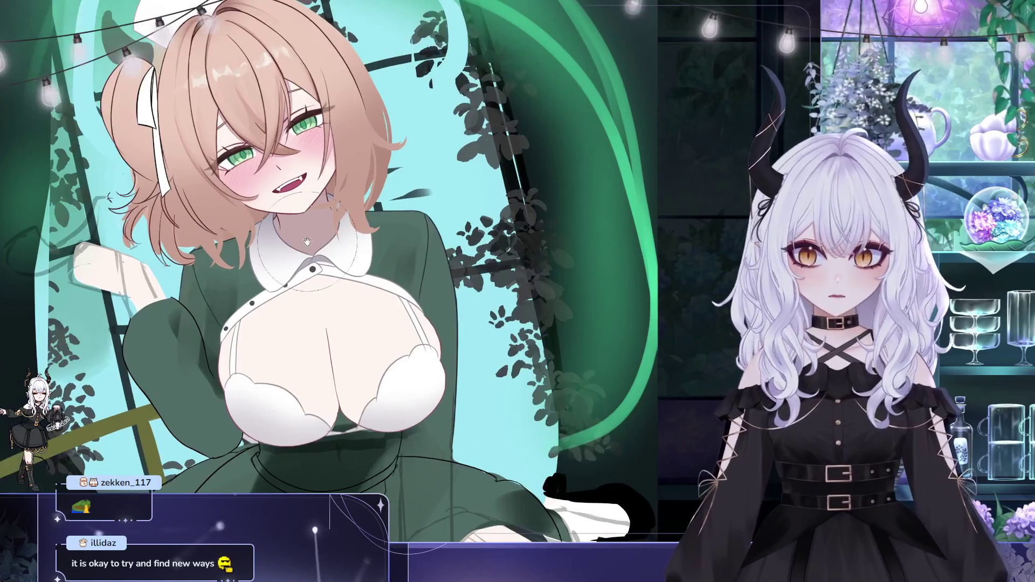
{"action": "scroll", "coordinate": [307, 245], "scroll_direction": "up", "scroll_amount": 2}
{"action": "scroll", "coordinate": [342, 220], "scroll_direction": "up", "scroll_amount": 1}
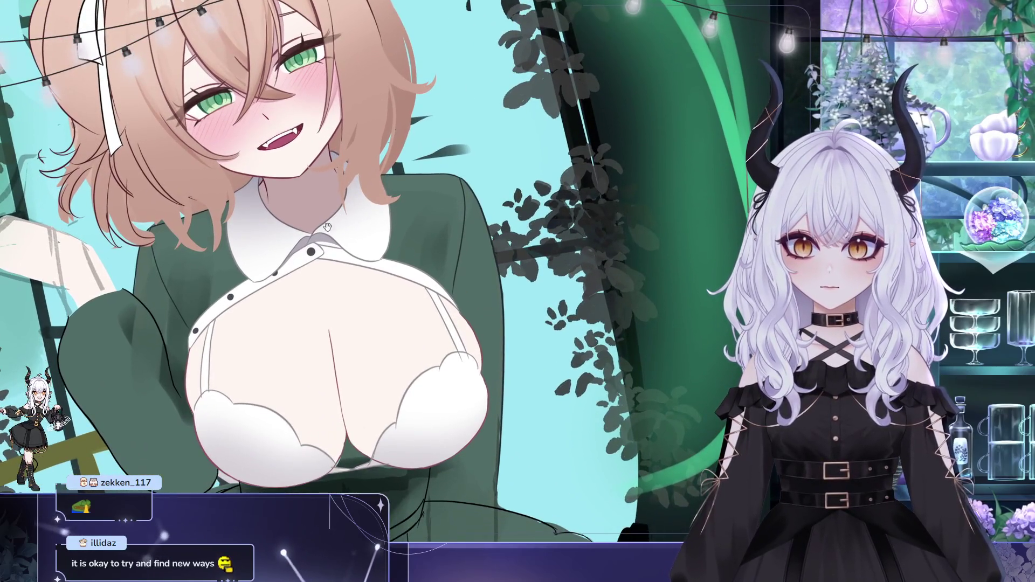
{"action": "scroll", "coordinate": [329, 226], "scroll_direction": "up", "scroll_amount": 1}
{"action": "scroll", "coordinate": [298, 222], "scroll_direction": "up", "scroll_amount": 2}
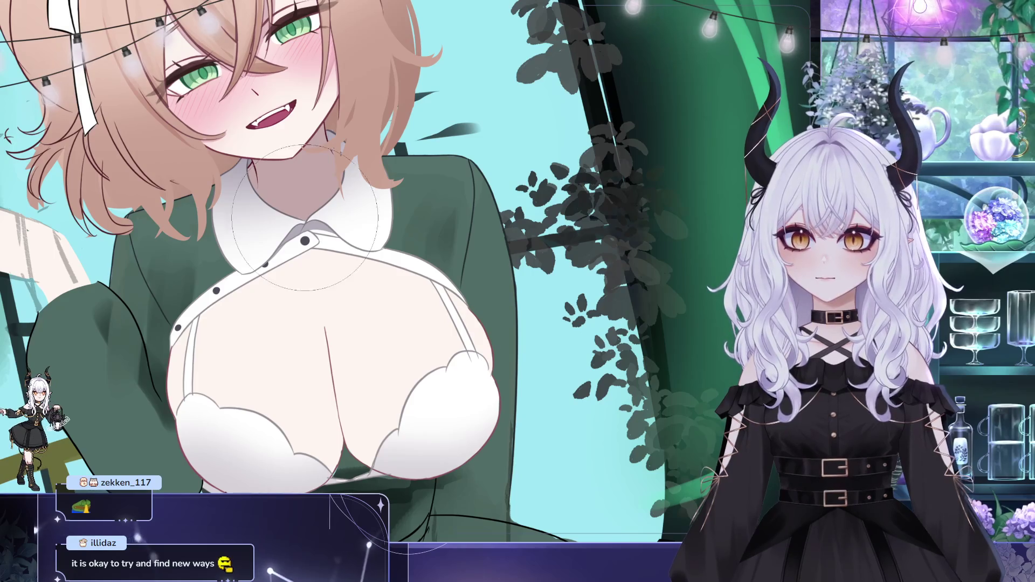
{"action": "scroll", "coordinate": [329, 229], "scroll_direction": "down", "scroll_amount": 2}
{"action": "scroll", "coordinate": [351, 213], "scroll_direction": "down", "scroll_amount": 2}
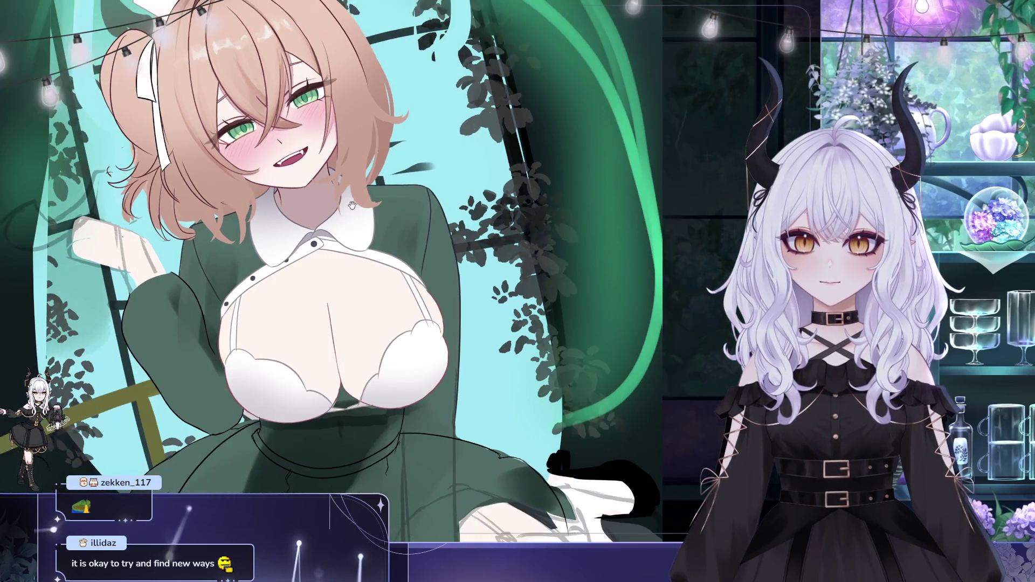
{"action": "scroll", "coordinate": [388, 217], "scroll_direction": "up", "scroll_amount": 3}
{"action": "left_click_drag", "start_coordinate": [409, 218], "coordinate": [379, 200]}
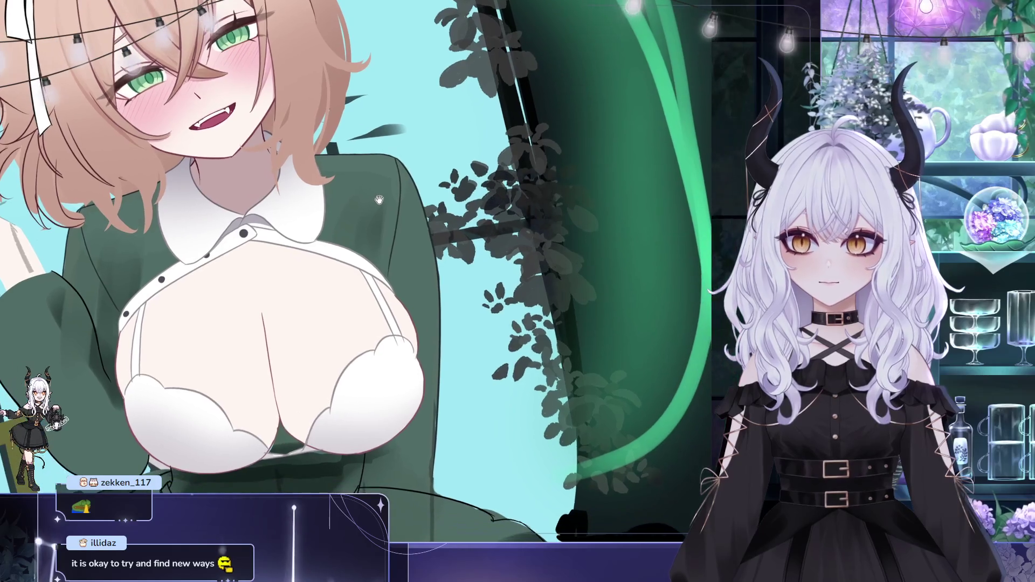
{"action": "scroll", "coordinate": [394, 183], "scroll_direction": "down", "scroll_amount": 1}
{"action": "scroll", "coordinate": [377, 170], "scroll_direction": "up", "scroll_amount": 2}
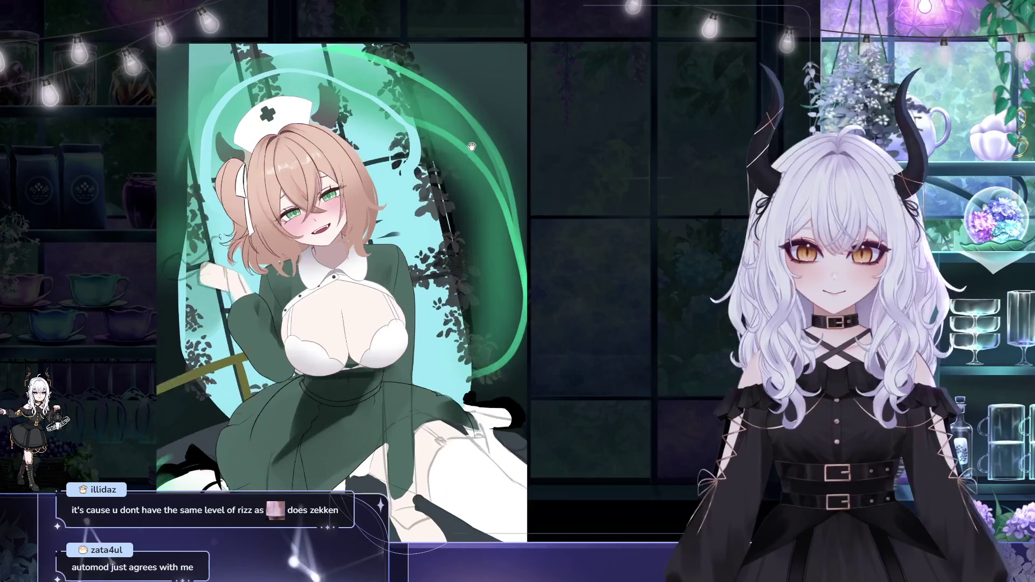
{"action": "left_click_drag", "start_coordinate": [471, 146], "coordinate": [450, 140]}
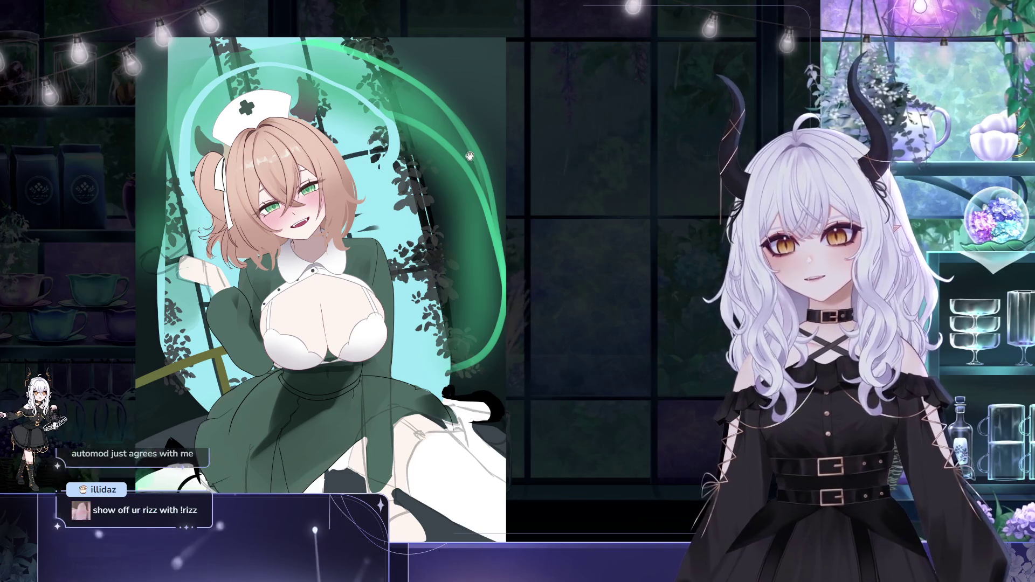
{"action": "left_click_drag", "start_coordinate": [490, 213], "coordinate": [465, 189]}
{"action": "scroll", "coordinate": [321, 257], "scroll_direction": "up", "scroll_amount": 3}
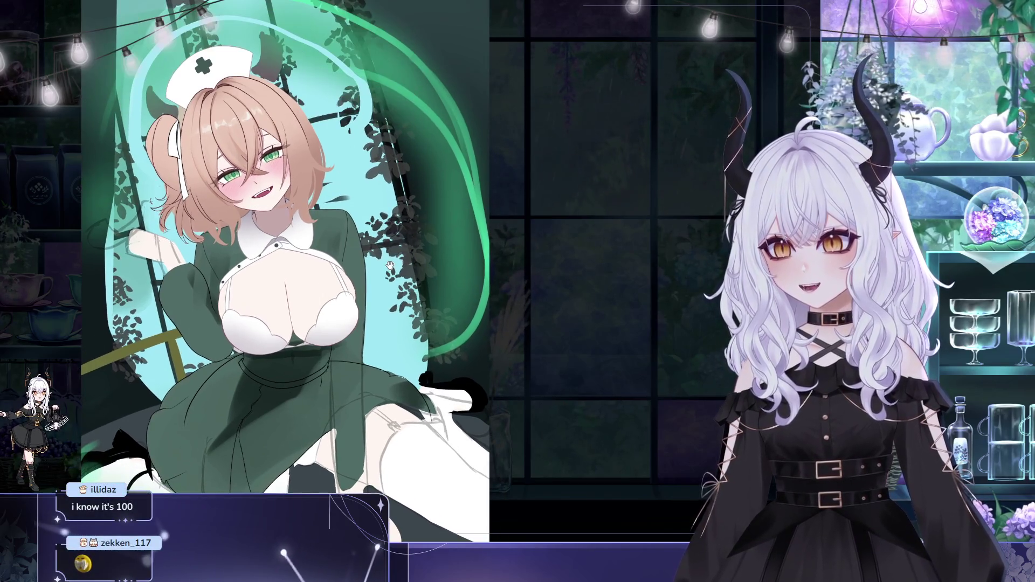
{"action": "scroll", "coordinate": [321, 257], "scroll_direction": "up", "scroll_amount": 1}
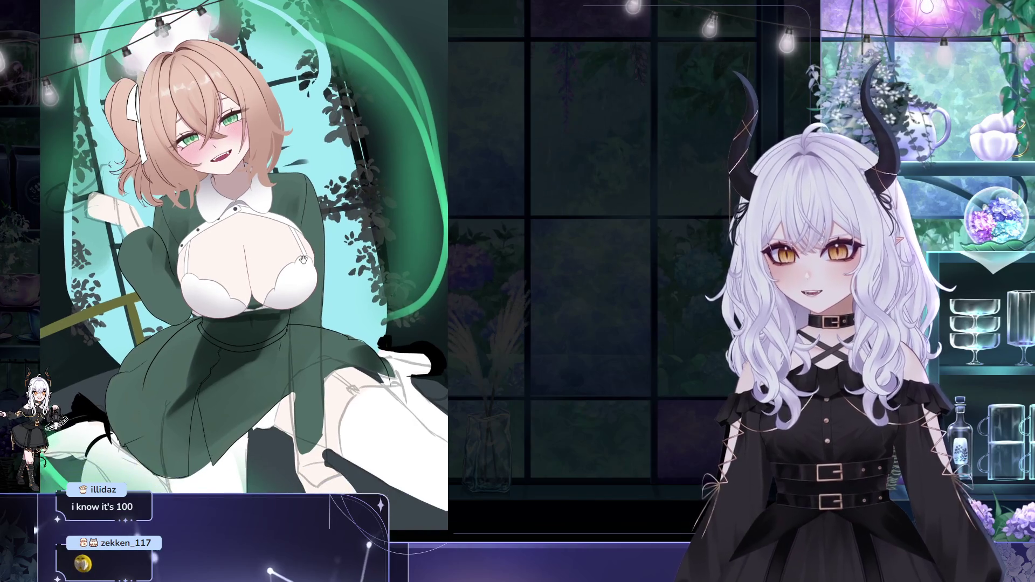
{"action": "scroll", "coordinate": [240, 246], "scroll_direction": "up", "scroll_amount": 1}
{"action": "left_click_drag", "start_coordinate": [253, 239], "coordinate": [280, 238]}
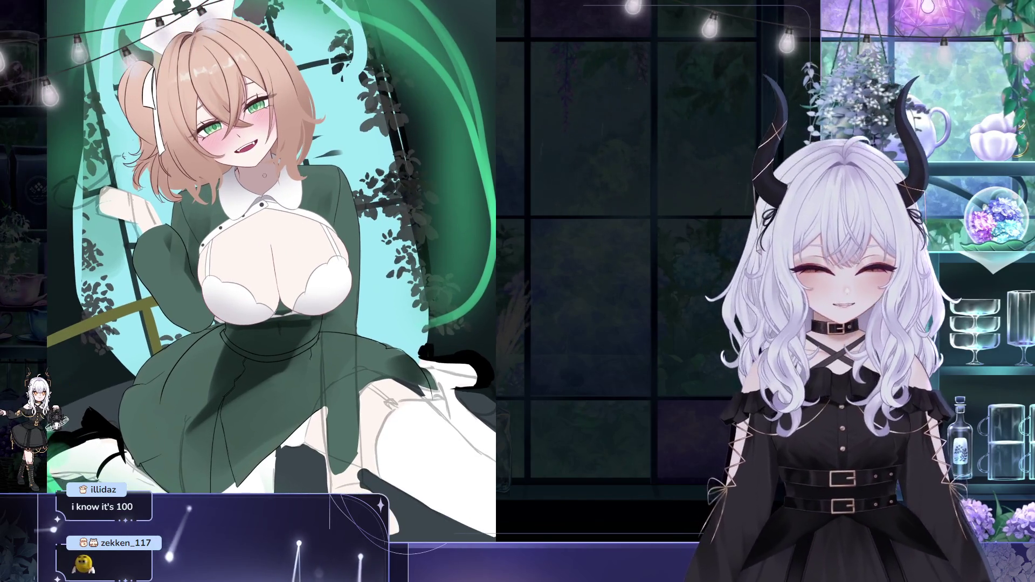
{"action": "scroll", "coordinate": [280, 238], "scroll_direction": "up", "scroll_amount": 2}
{"action": "scroll", "coordinate": [345, 181], "scroll_direction": "up", "scroll_amount": 1}
{"action": "left_click_drag", "start_coordinate": [354, 211], "coordinate": [357, 229]}
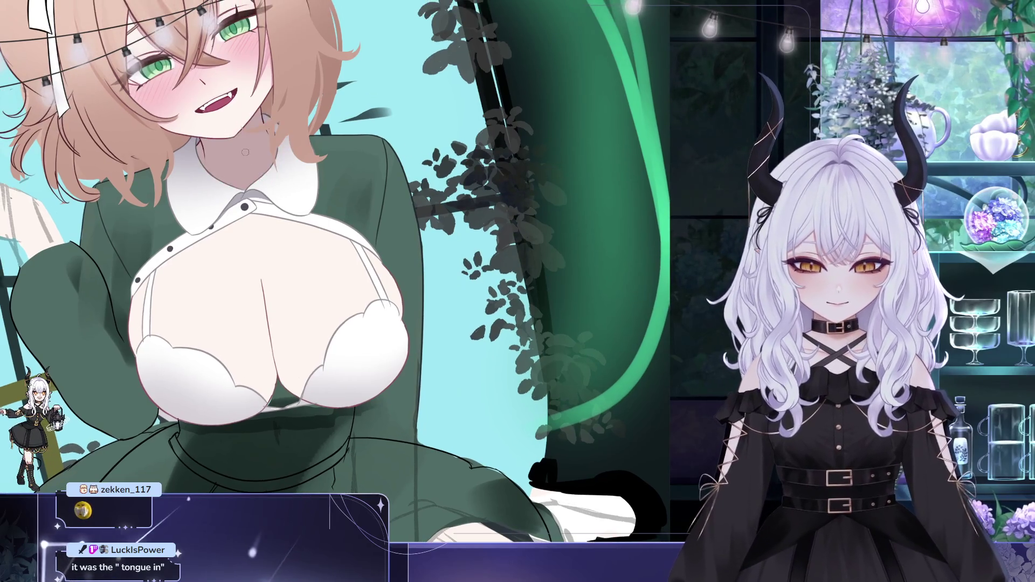
{"action": "scroll", "coordinate": [333, 171], "scroll_direction": "down", "scroll_amount": 1}
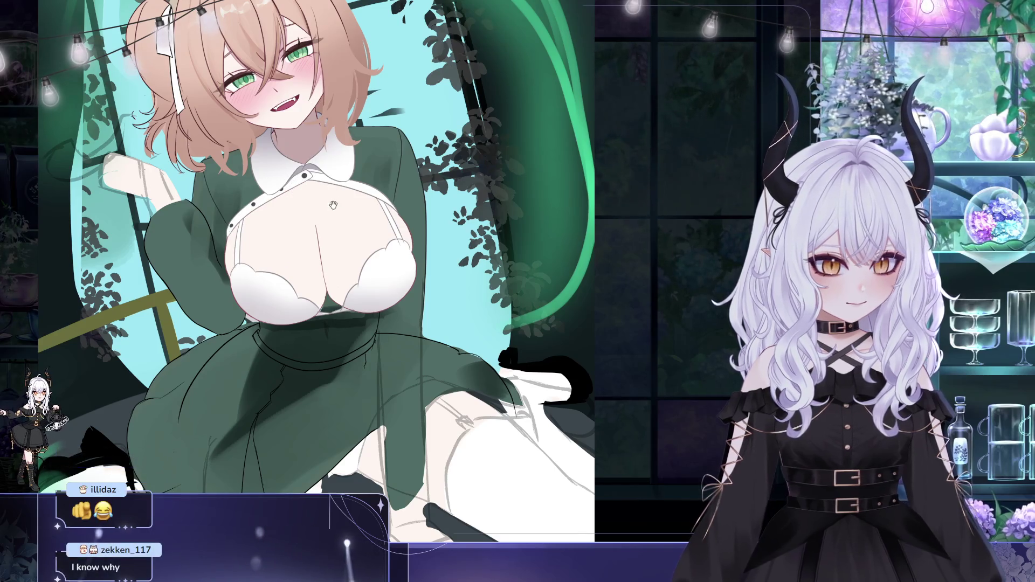
{"action": "left_click_drag", "start_coordinate": [334, 202], "coordinate": [327, 235]}
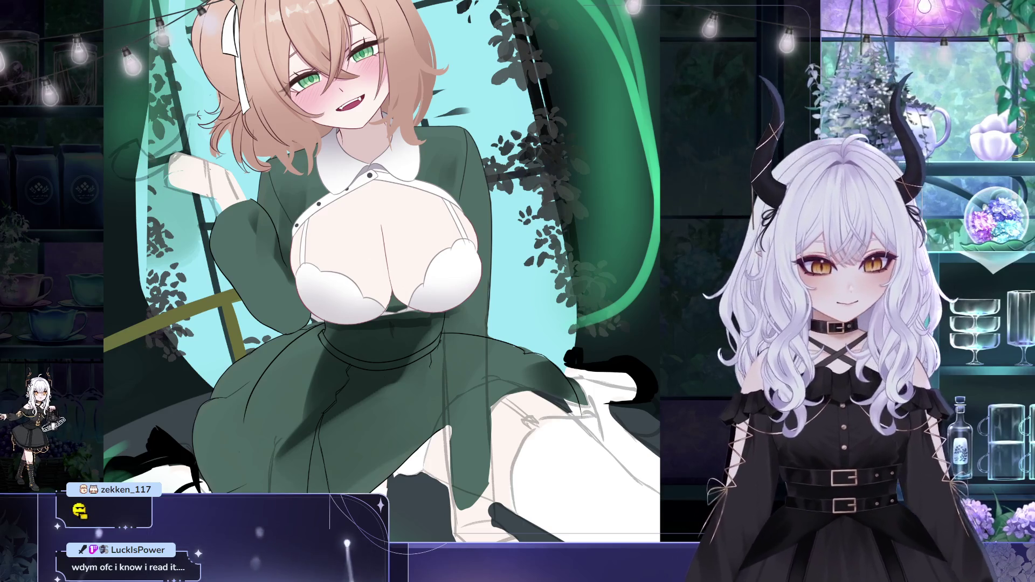
{"action": "left_click_drag", "start_coordinate": [437, 269], "coordinate": [484, 272]}
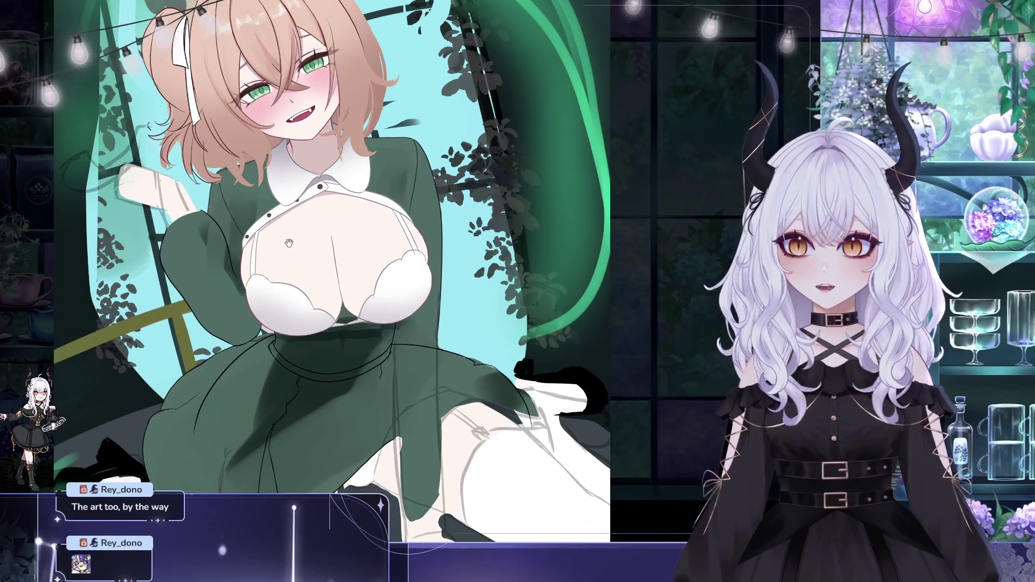
{"action": "left_click_drag", "start_coordinate": [289, 243], "coordinate": [283, 279]}
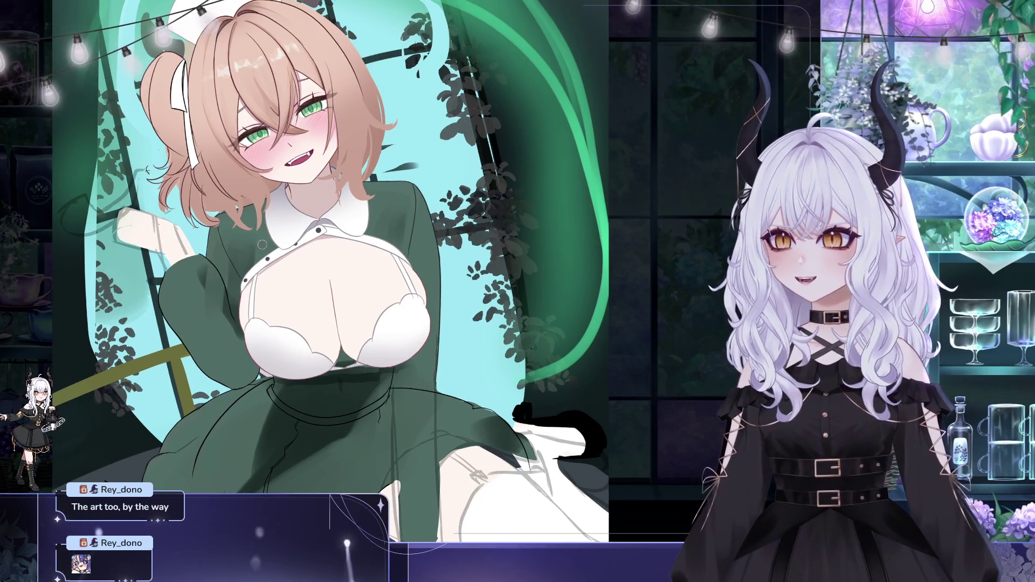
{"action": "left_click_drag", "start_coordinate": [353, 261], "coordinate": [368, 263]}
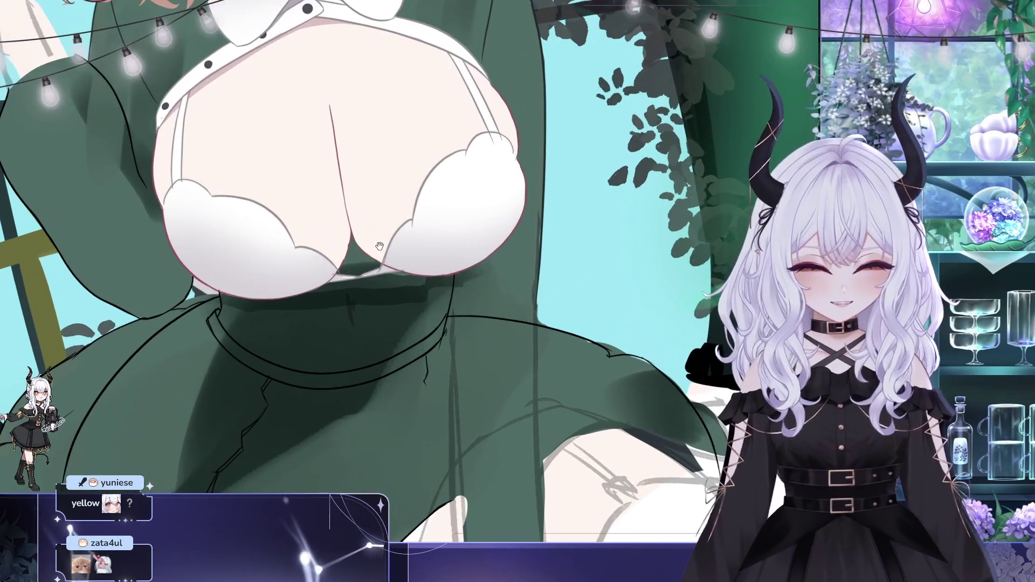
{"action": "scroll", "coordinate": [326, 259], "scroll_direction": "up", "scroll_amount": 2}
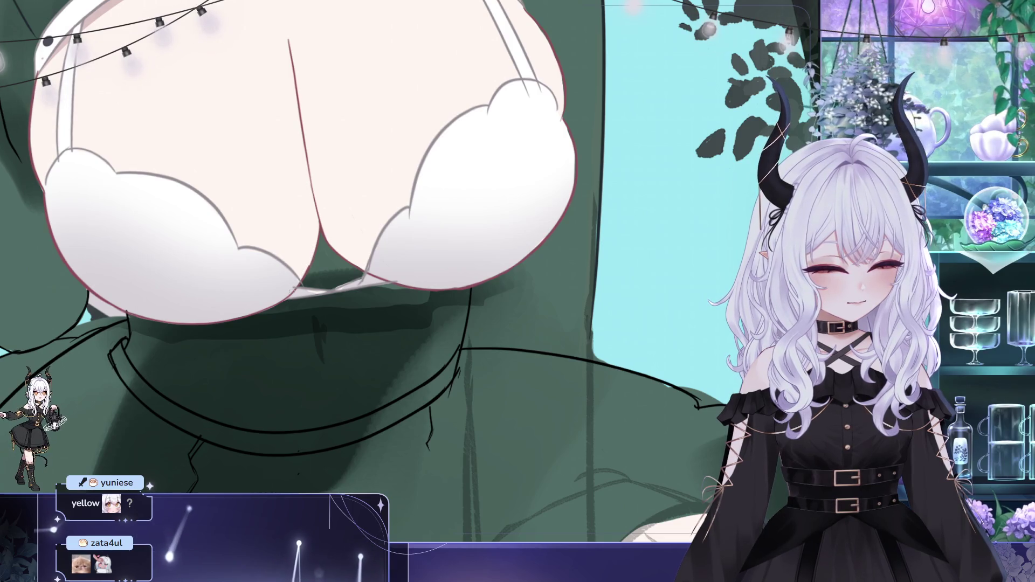
{"action": "scroll", "coordinate": [346, 225], "scroll_direction": "down", "scroll_amount": 2}
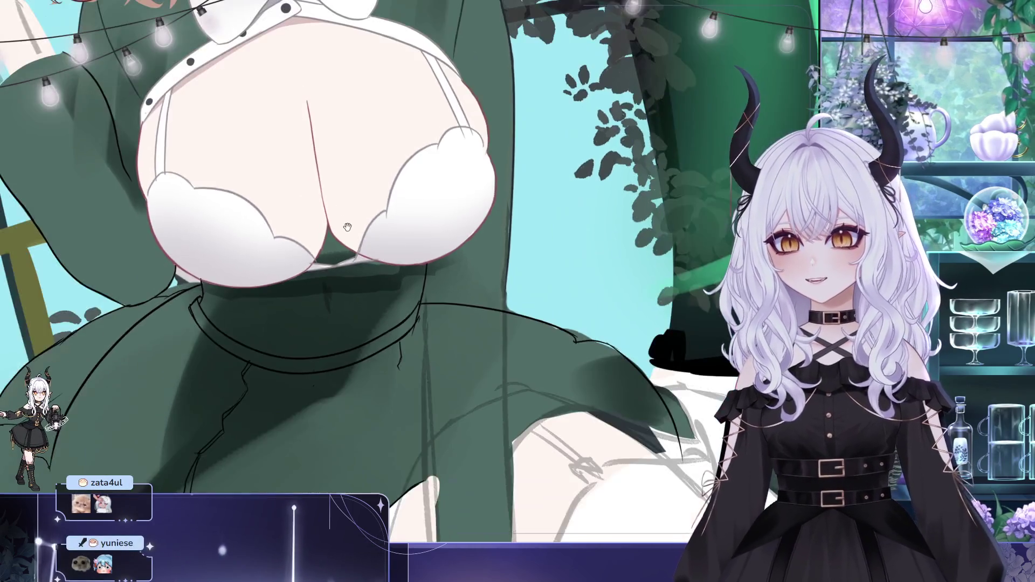
{"action": "scroll", "coordinate": [346, 225], "scroll_direction": "down", "scroll_amount": 2}
{"action": "scroll", "coordinate": [391, 316], "scroll_direction": "down", "scroll_amount": 2}
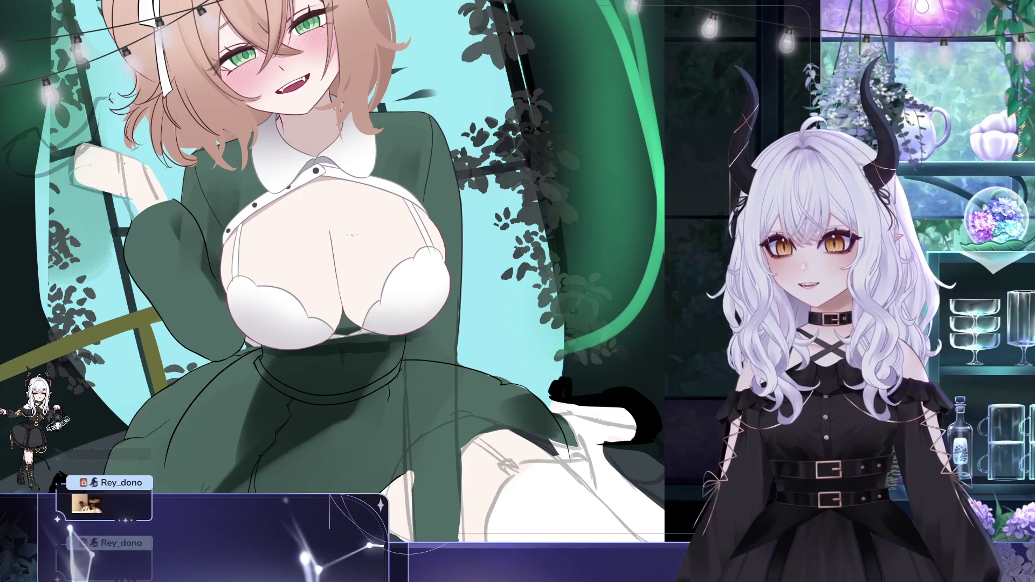
{"action": "scroll", "coordinate": [356, 235], "scroll_direction": "down", "scroll_amount": 1}
{"action": "scroll", "coordinate": [431, 236], "scroll_direction": "down", "scroll_amount": 4}
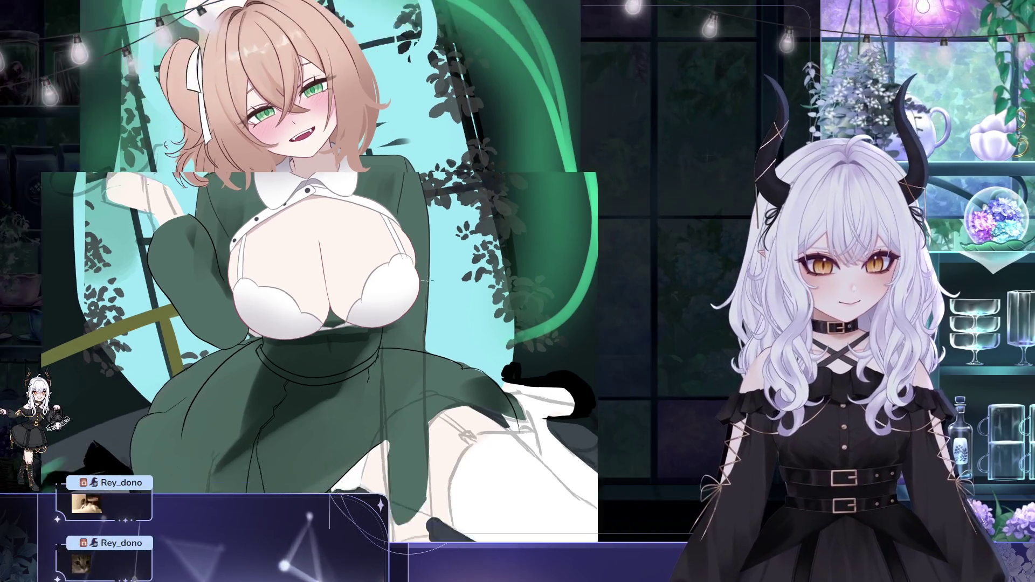
{"action": "scroll", "coordinate": [378, 296], "scroll_direction": "up", "scroll_amount": 3}
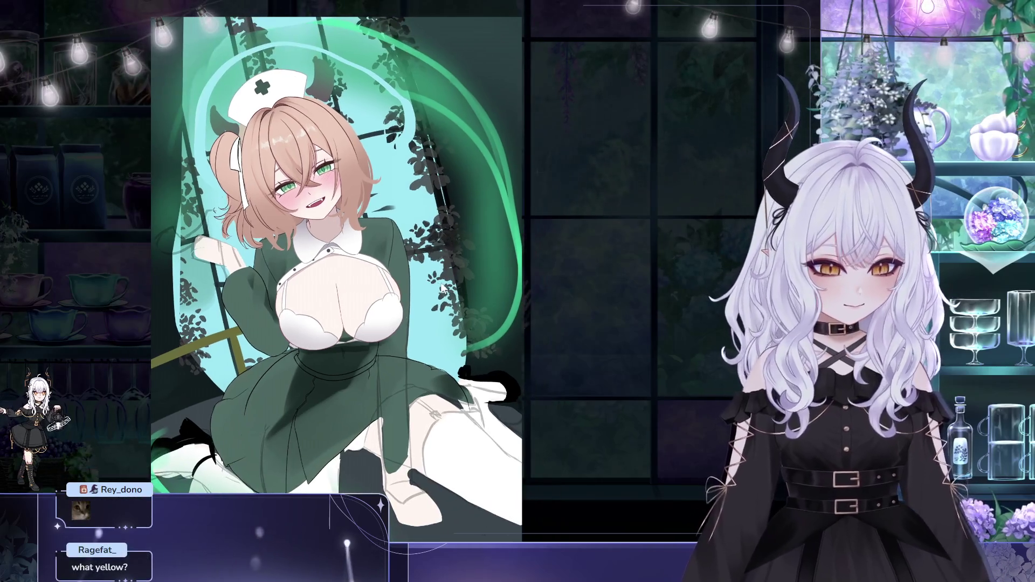
{"action": "scroll", "coordinate": [341, 281], "scroll_direction": "right", "scroll_amount": 1}
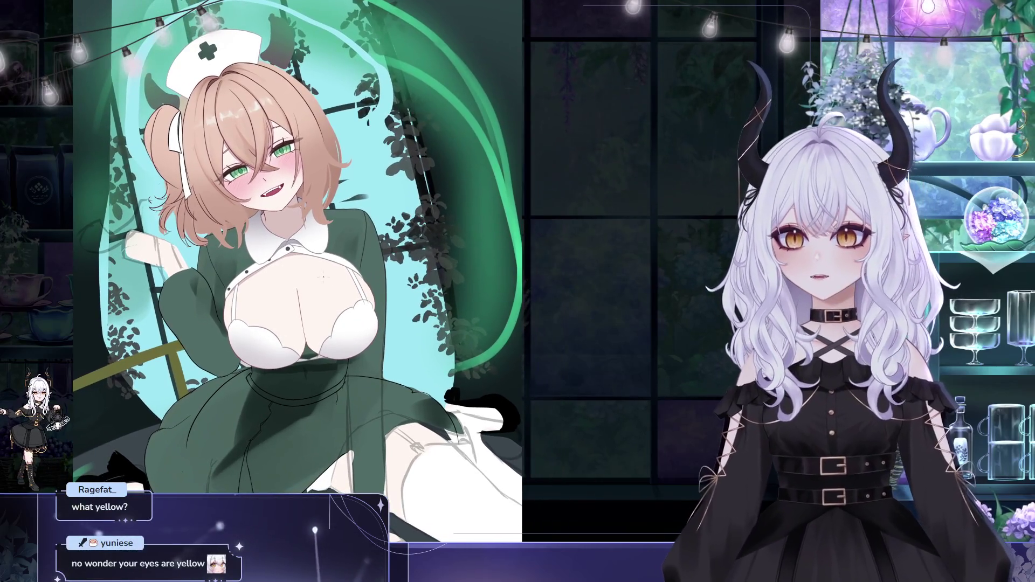
{"action": "left_click_drag", "start_coordinate": [361, 279], "coordinate": [353, 276]}
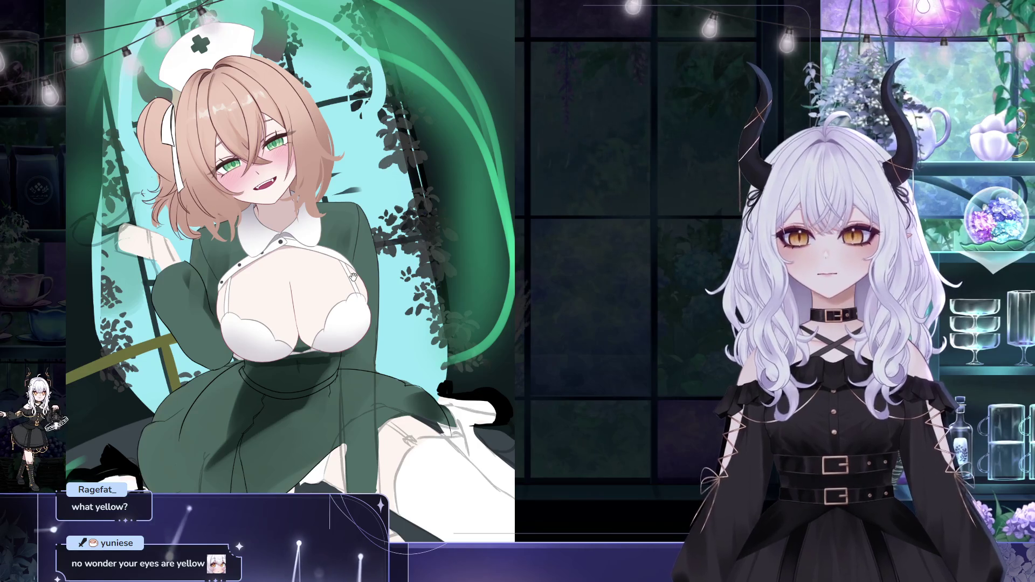
{"action": "left_click_drag", "start_coordinate": [398, 309], "coordinate": [392, 331]}
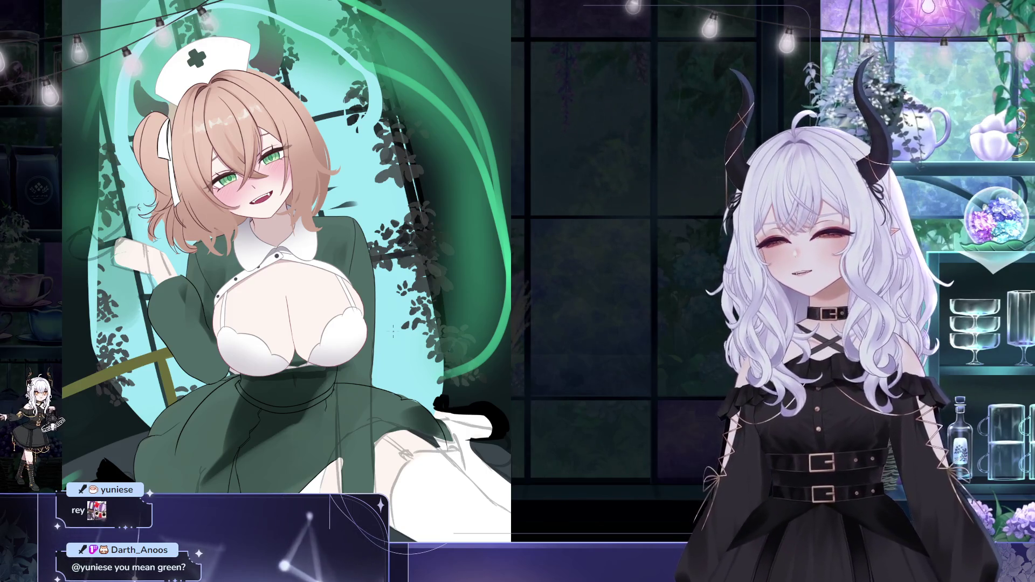
{"action": "scroll", "coordinate": [393, 331], "scroll_direction": "down", "scroll_amount": 1}
{"action": "mouse_move", "coordinate": [429, 337]}
{"action": "left_mouse_down"}
{"action": "mouse_move", "coordinate": [447, 353]}
{"action": "mouse_move", "coordinate": [364, 315]}
{"action": "left_mouse_up"}
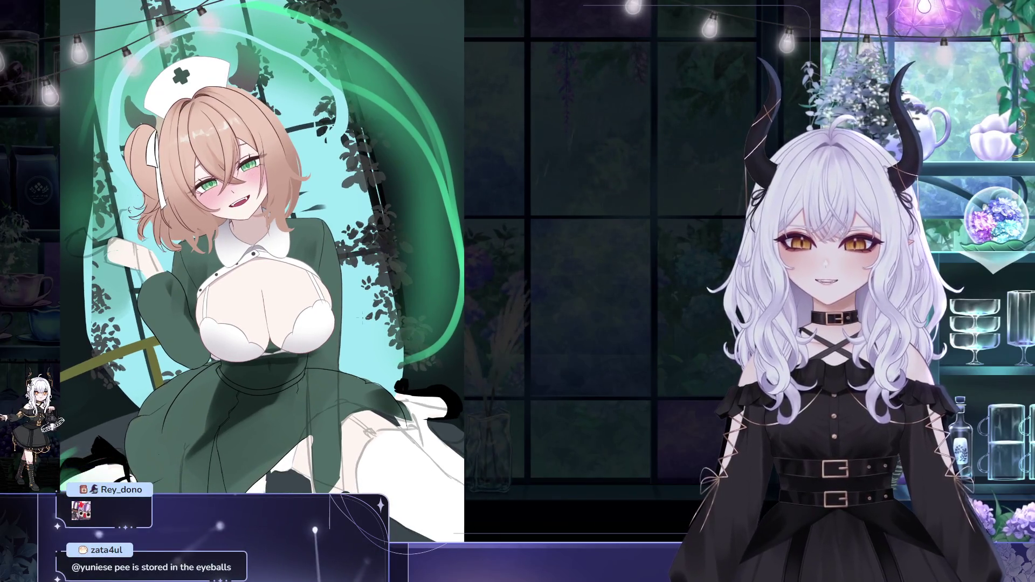
{"action": "scroll", "coordinate": [302, 355], "scroll_direction": "down", "scroll_amount": 1}
{"action": "left_click_drag", "start_coordinate": [313, 391], "coordinate": [288, 383]}
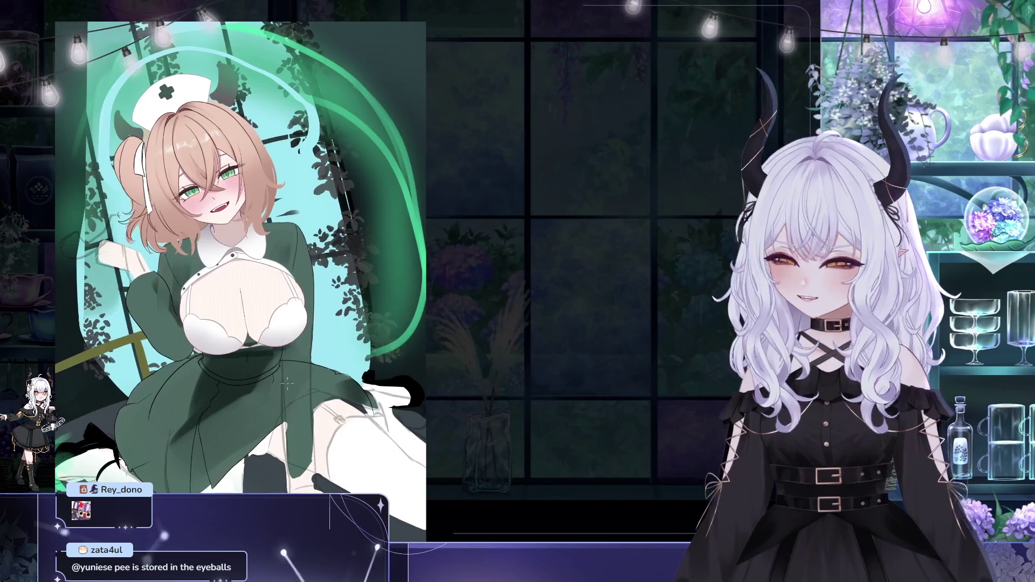
{"action": "mouse_move", "coordinate": [345, 320]}
{"action": "left_mouse_down"}
{"action": "mouse_move", "coordinate": [415, 330]}
{"action": "mouse_move", "coordinate": [386, 323]}
{"action": "left_mouse_up"}
{"action": "scroll", "coordinate": [316, 238], "scroll_direction": "up", "scroll_amount": 3}
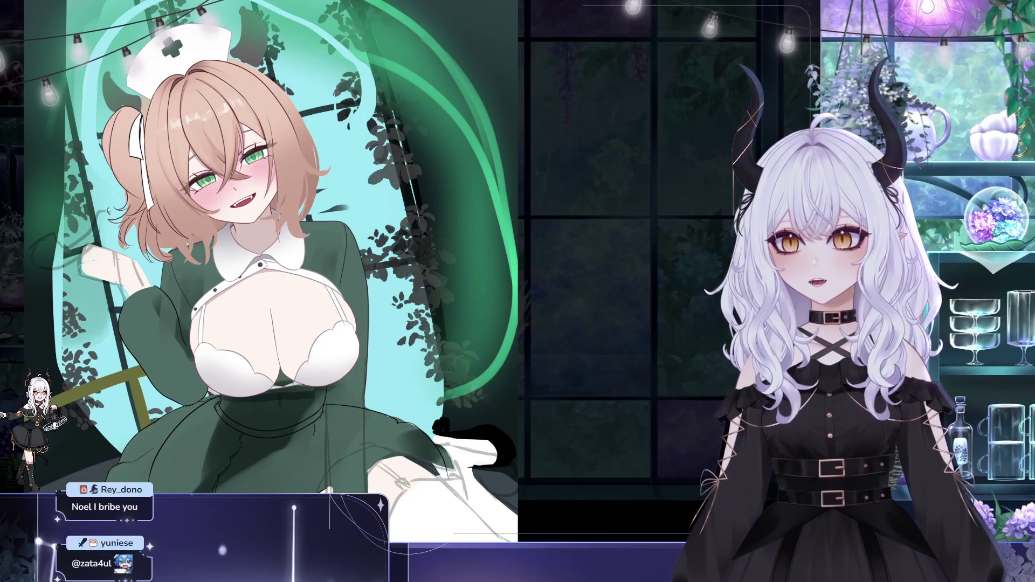
{"action": "scroll", "coordinate": [319, 155], "scroll_direction": "up", "scroll_amount": 2}
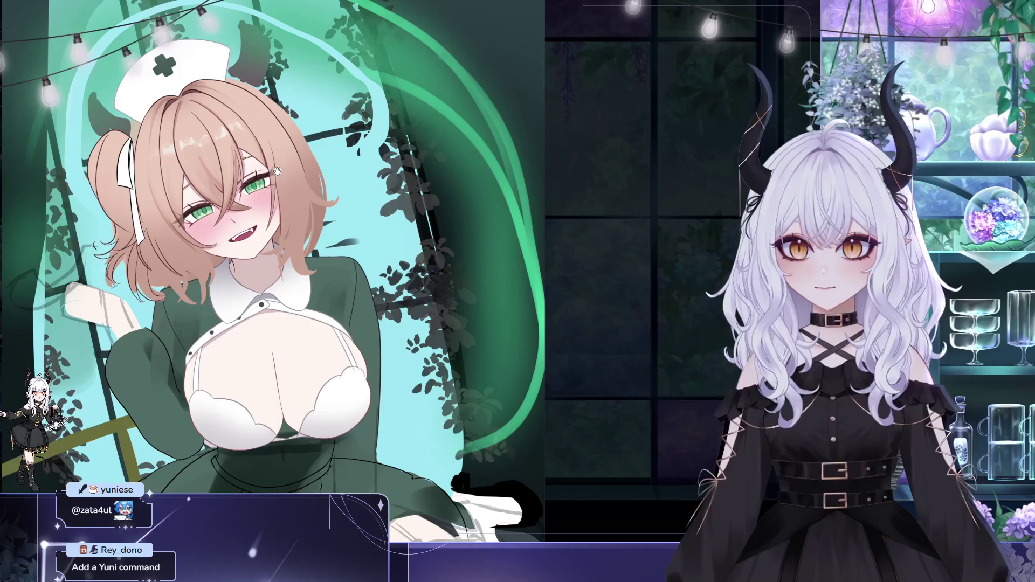
{"action": "scroll", "coordinate": [318, 154], "scroll_direction": "up", "scroll_amount": 1}
{"action": "scroll", "coordinate": [318, 154], "scroll_direction": "down", "scroll_amount": 1}
{"action": "scroll", "coordinate": [246, 151], "scroll_direction": "down", "scroll_amount": 1}
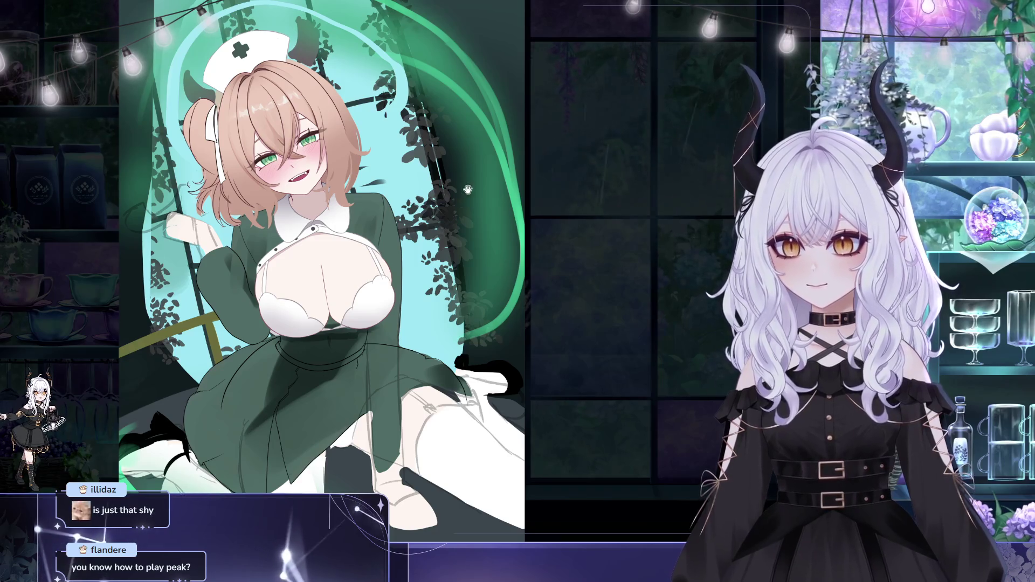
{"action": "scroll", "coordinate": [426, 189], "scroll_direction": "up", "scroll_amount": 2}
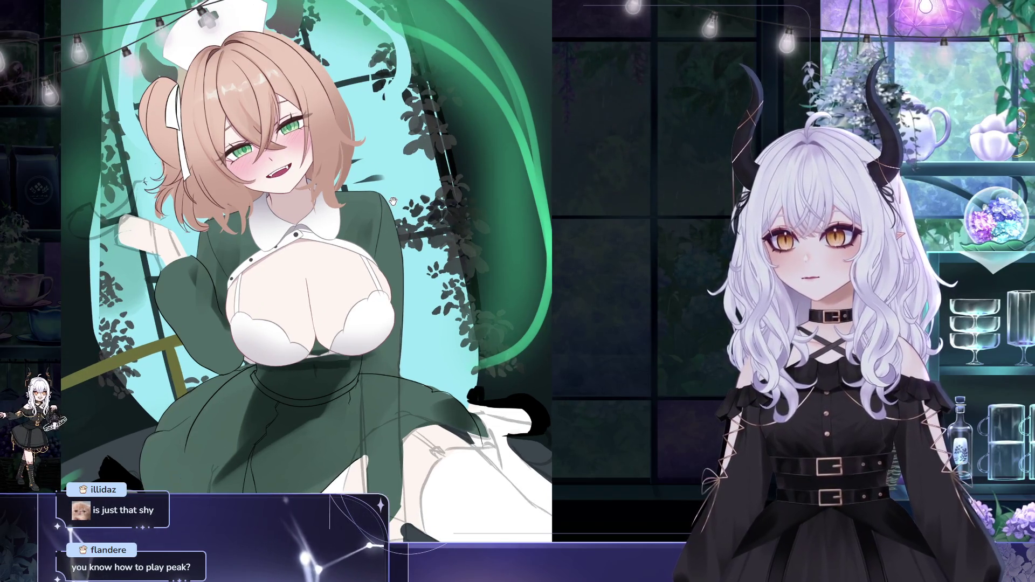
{"action": "scroll", "coordinate": [424, 215], "scroll_direction": "up", "scroll_amount": 2}
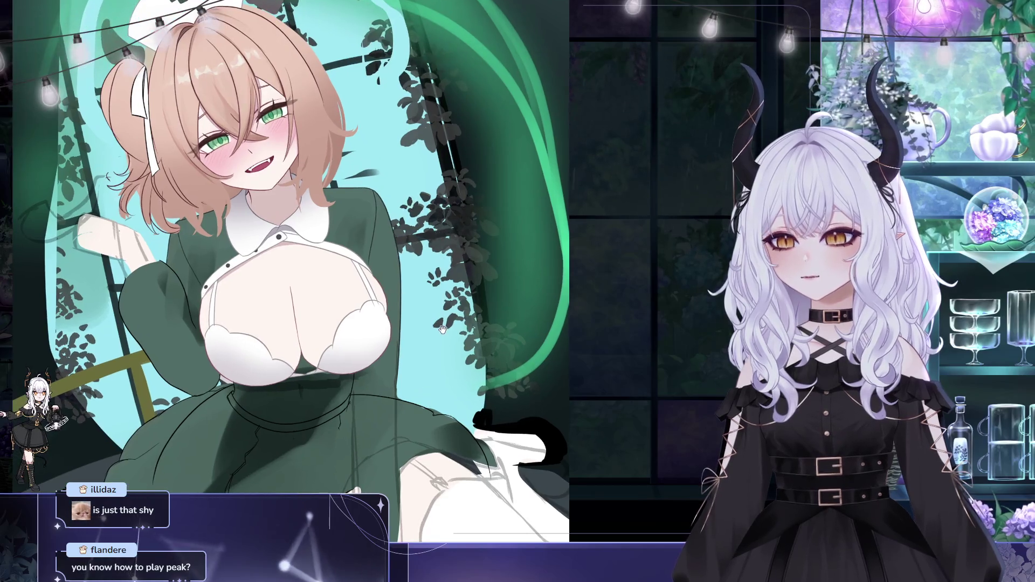
{"action": "scroll", "coordinate": [350, 252], "scroll_direction": "up", "scroll_amount": 1}
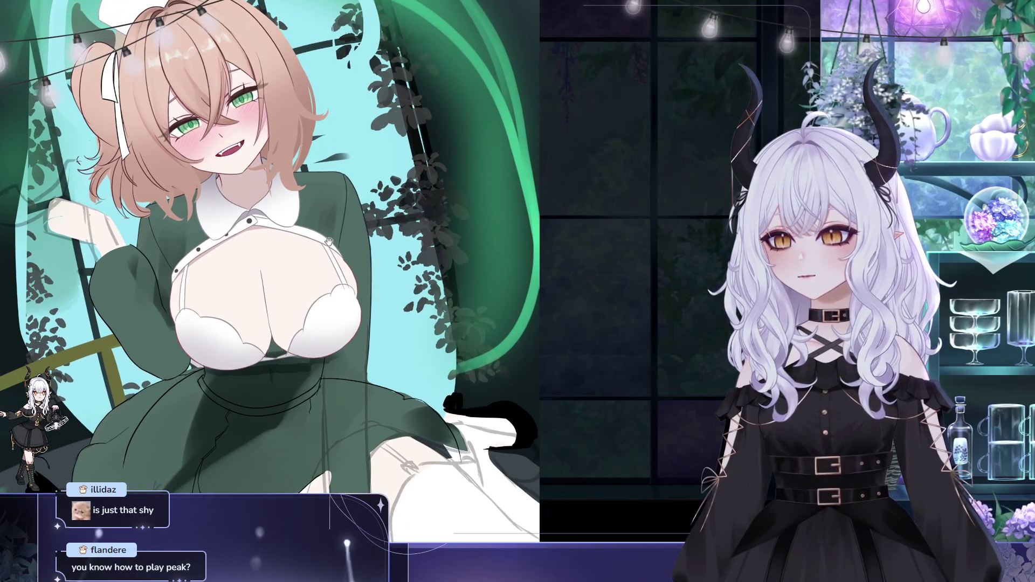
{"action": "scroll", "coordinate": [387, 251], "scroll_direction": "up", "scroll_amount": 1}
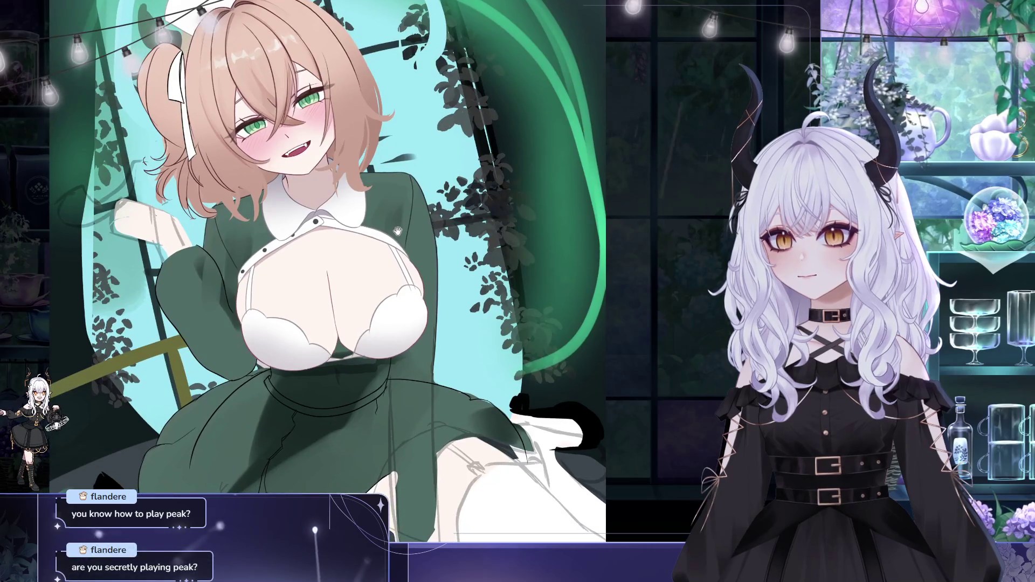
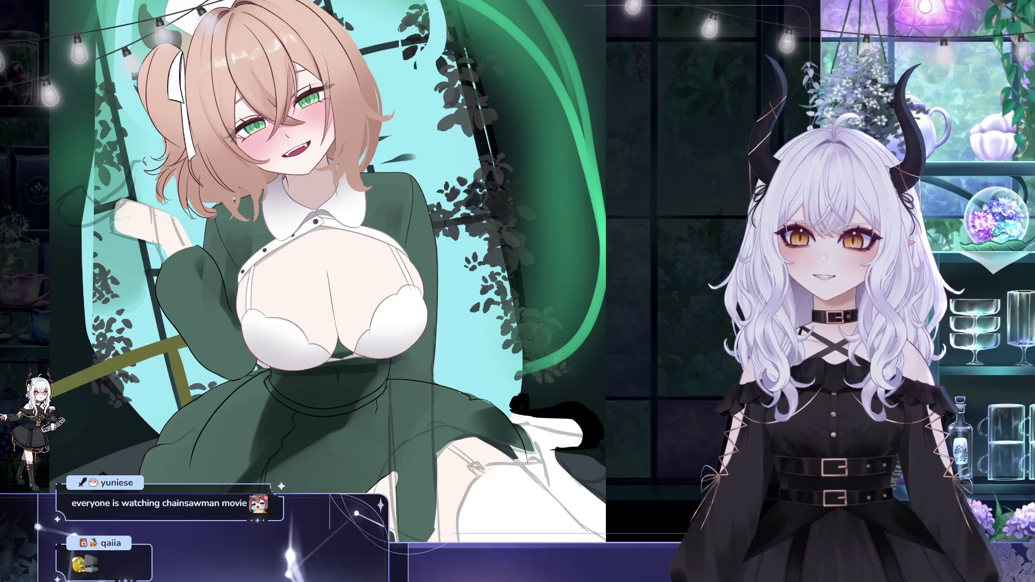
Undo the pink background change to bring back the teal background.
{"action": "scroll", "coordinate": [323, 269], "scroll_direction": "down", "scroll_amount": 1}
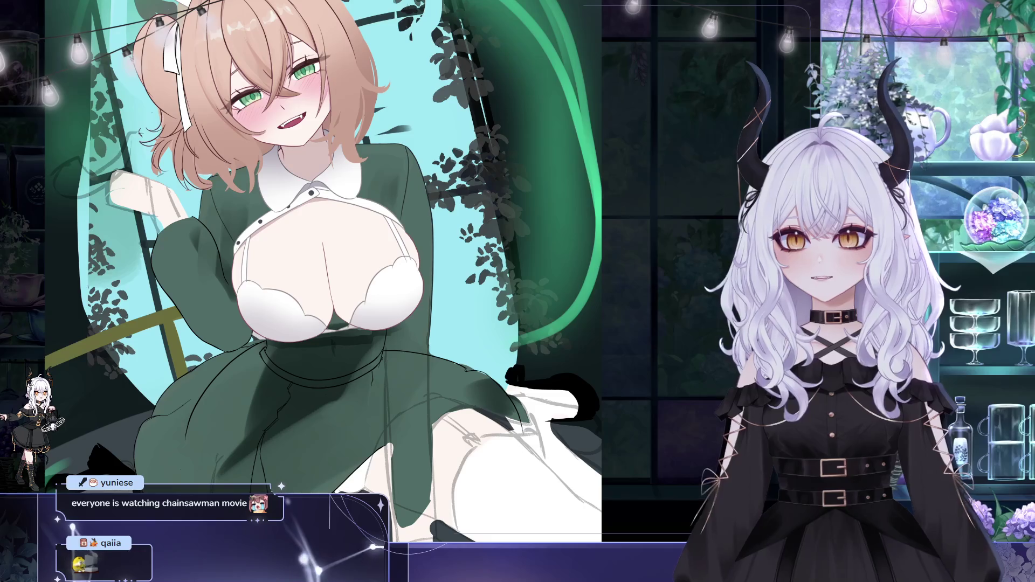
{"action": "scroll", "coordinate": [372, 276], "scroll_direction": "down", "scroll_amount": 2}
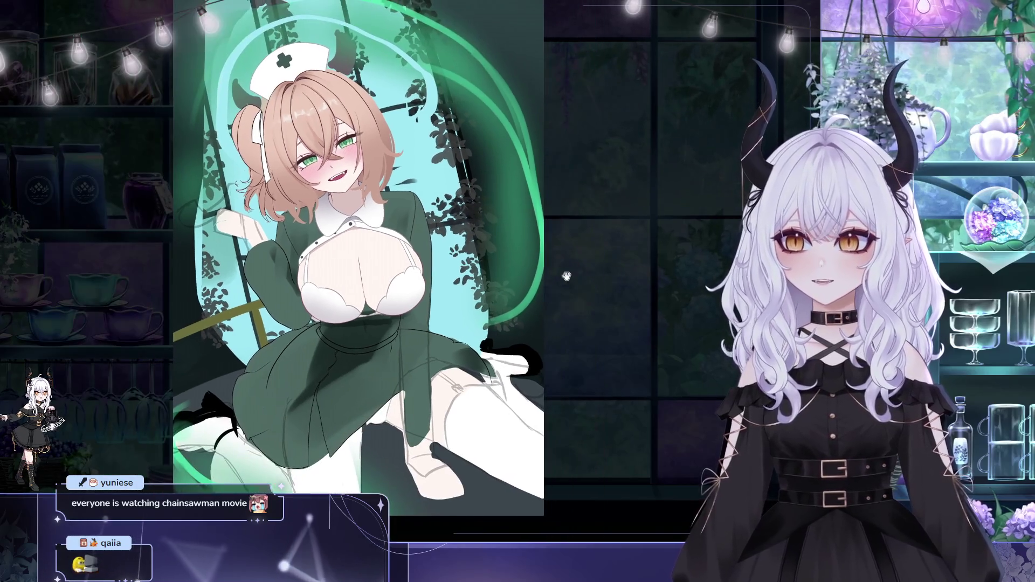
{"action": "scroll", "coordinate": [372, 276], "scroll_direction": "down", "scroll_amount": 1}
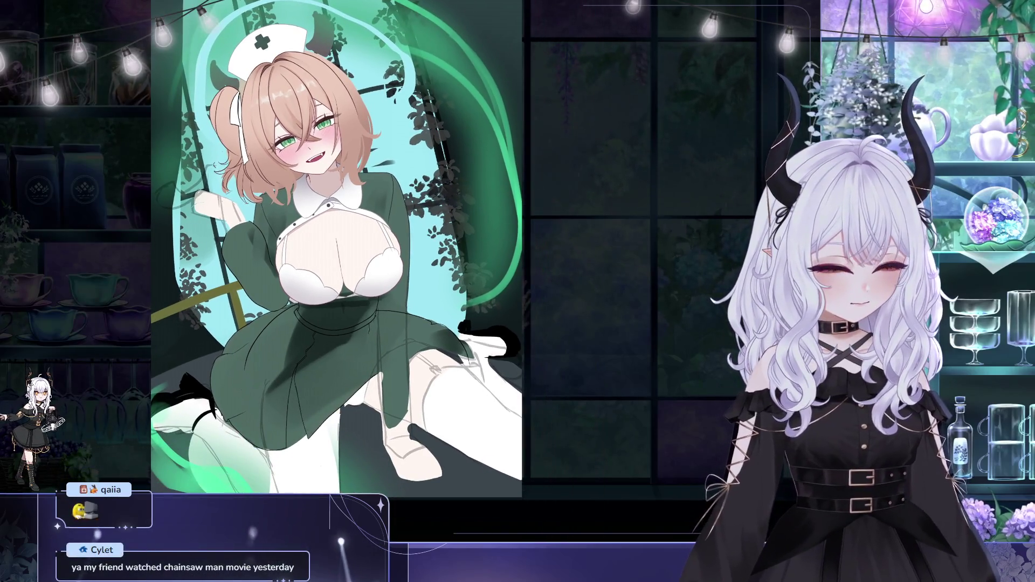
{"action": "scroll", "coordinate": [258, 275], "scroll_direction": "up", "scroll_amount": 2}
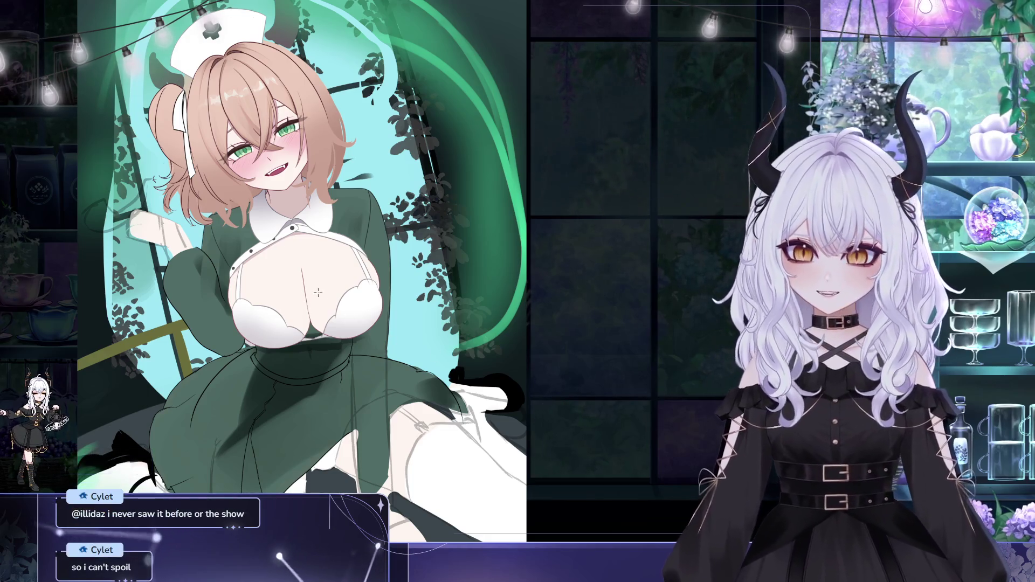
{"action": "left_click_drag", "start_coordinate": [322, 302], "coordinate": [323, 311]}
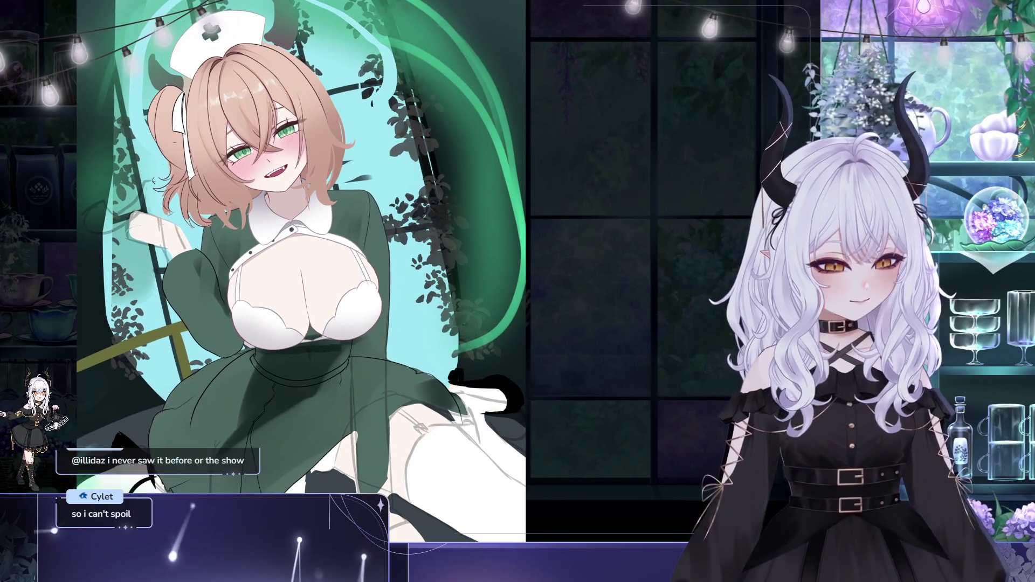
{"action": "left_click_drag", "start_coordinate": [333, 196], "coordinate": [251, 135]}
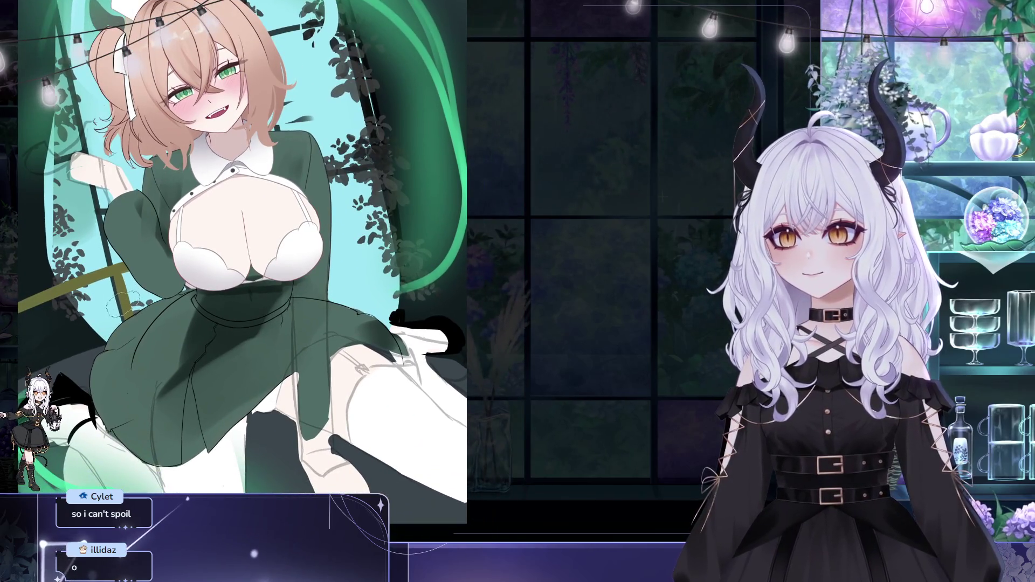
{"action": "mouse_move", "coordinate": [171, 301]}
{"action": "left_mouse_down"}
{"action": "mouse_move", "coordinate": [161, 310]}
{"action": "mouse_move", "coordinate": [170, 299]}
{"action": "left_mouse_up"}
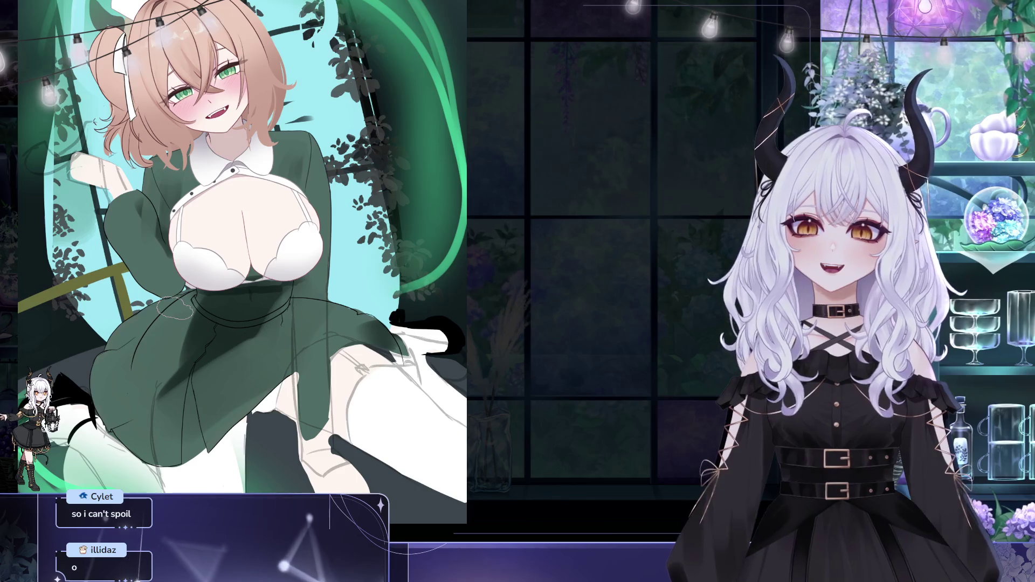
{"action": "scroll", "coordinate": [240, 262], "scroll_direction": "down", "scroll_amount": 2}
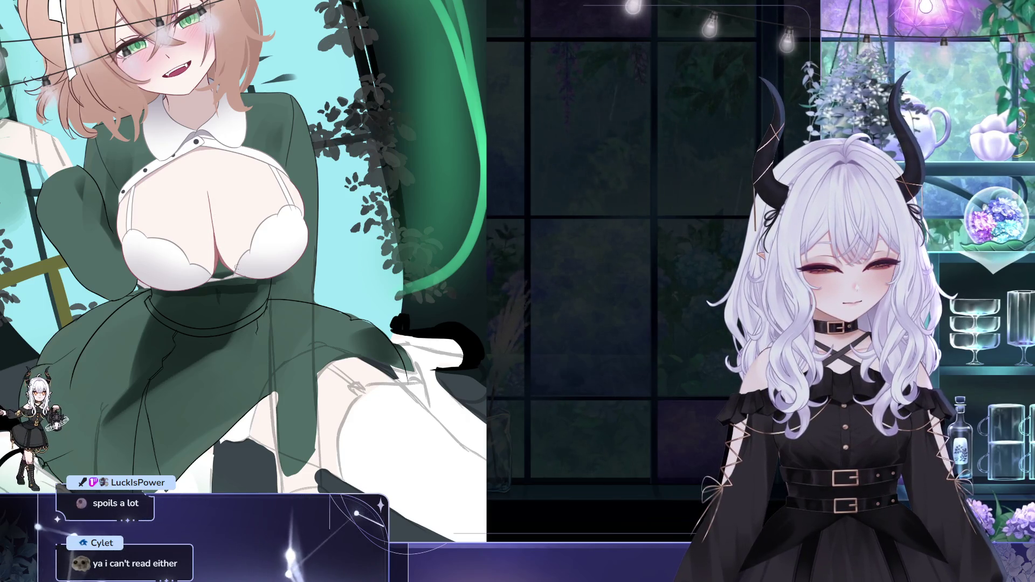
{"action": "scroll", "coordinate": [253, 266], "scroll_direction": "up", "scroll_amount": 2}
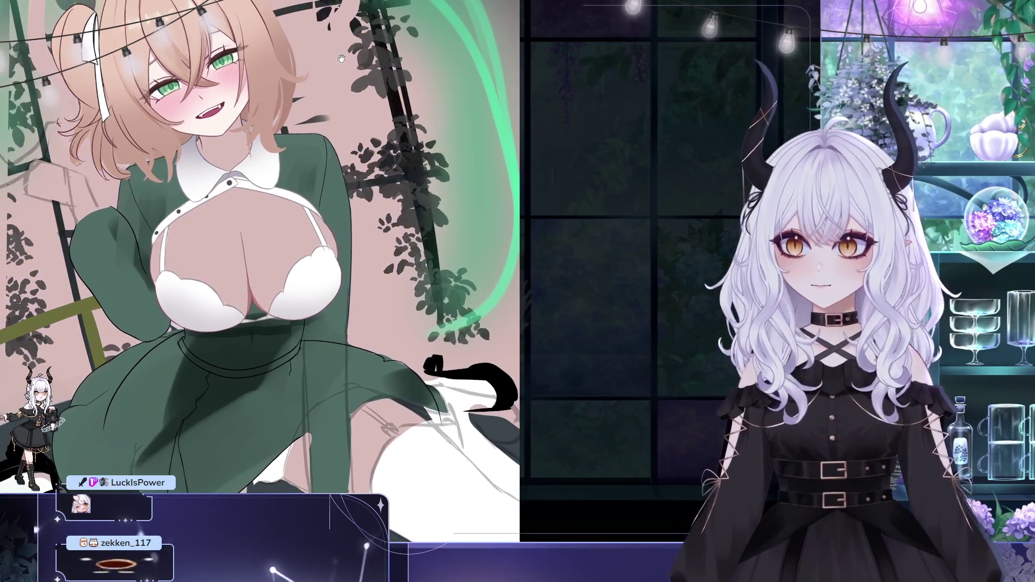
{"action": "key", "text": "ctrl+z"}
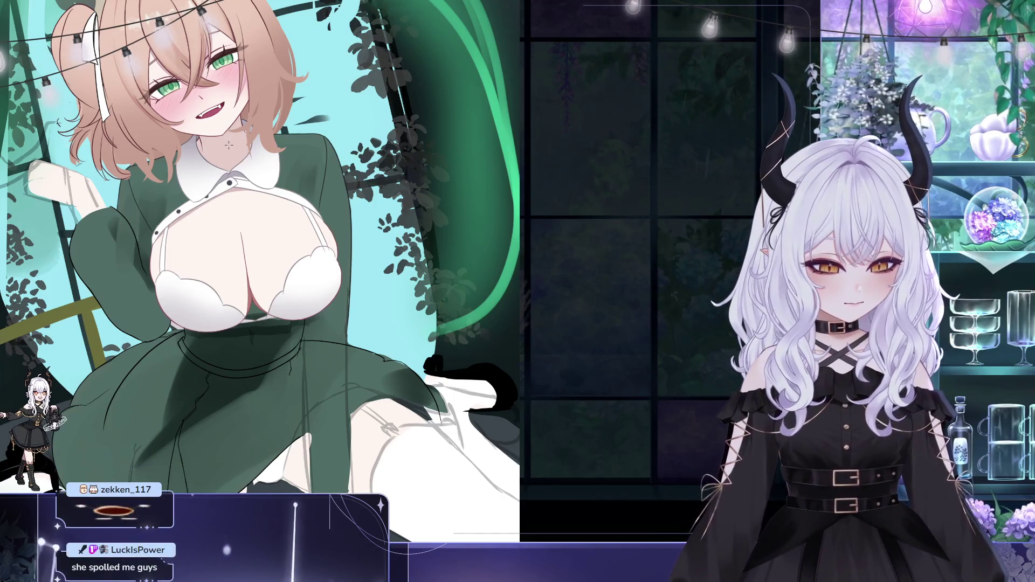
Tilt and pan the canvas to frame the nurse's head, chest and skirt.
{"action": "left_click_drag", "start_coordinate": [235, 151], "coordinate": [276, 213]}
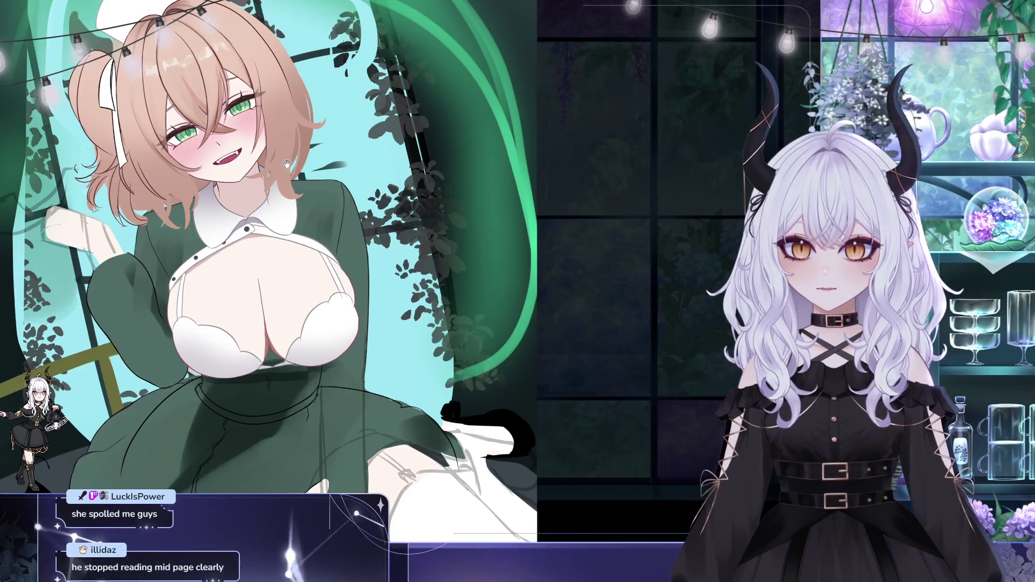
{"action": "left_click_drag", "start_coordinate": [290, 175], "coordinate": [276, 158]}
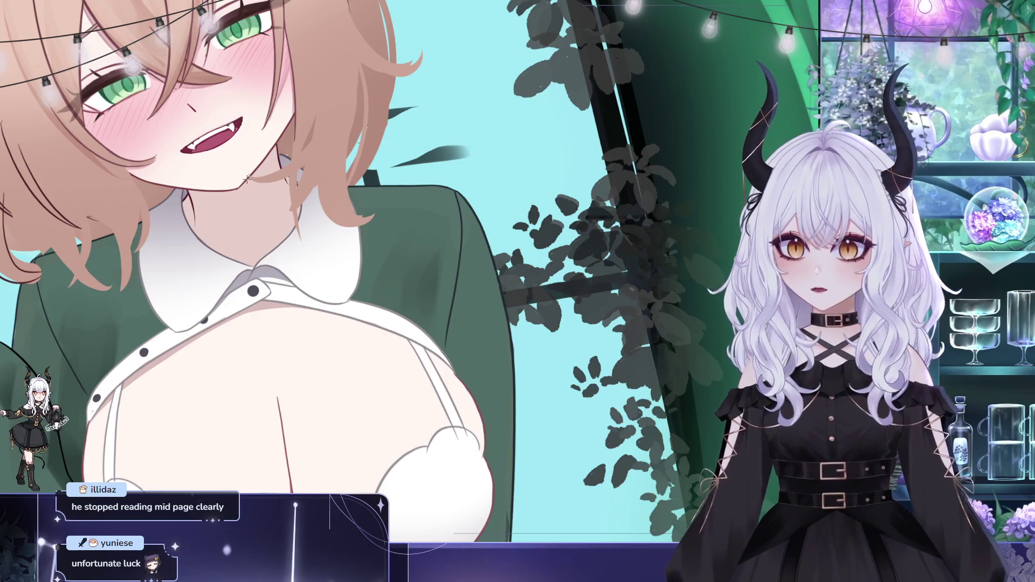
{"action": "scroll", "coordinate": [259, 197], "scroll_direction": "up", "scroll_amount": 1}
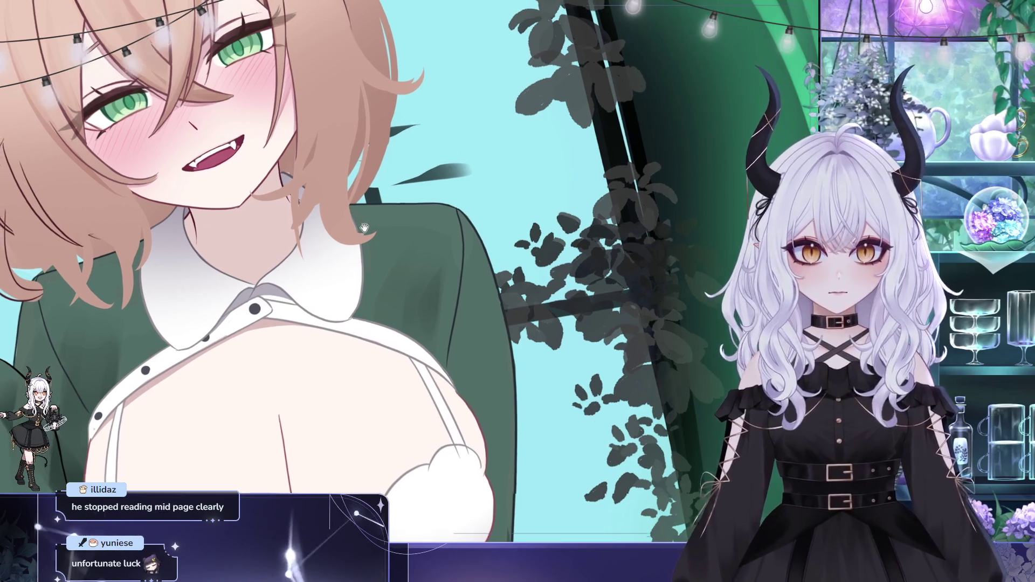
{"action": "scroll", "coordinate": [255, 223], "scroll_direction": "up", "scroll_amount": 1}
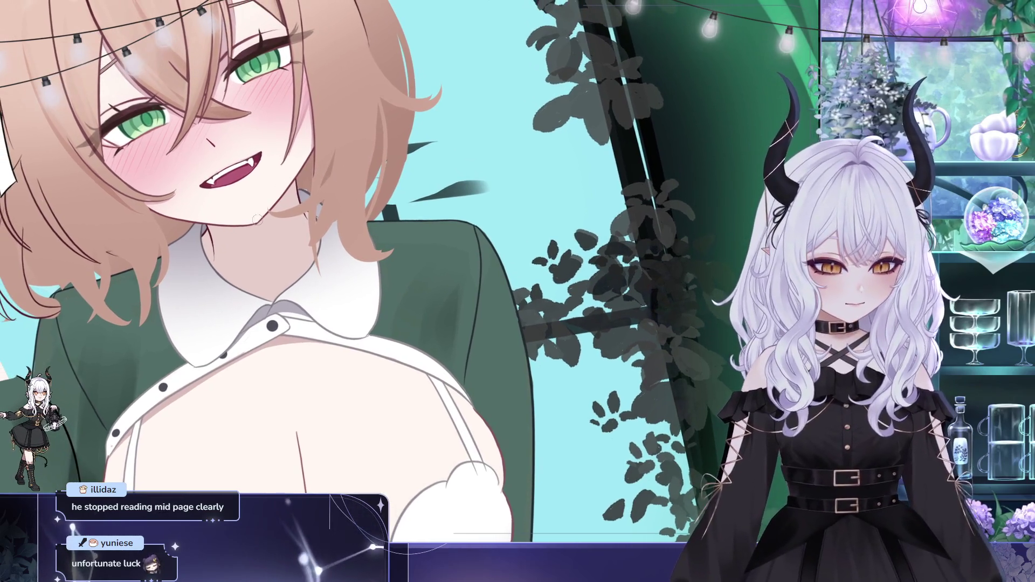
{"action": "scroll", "coordinate": [258, 231], "scroll_direction": "up", "scroll_amount": 1}
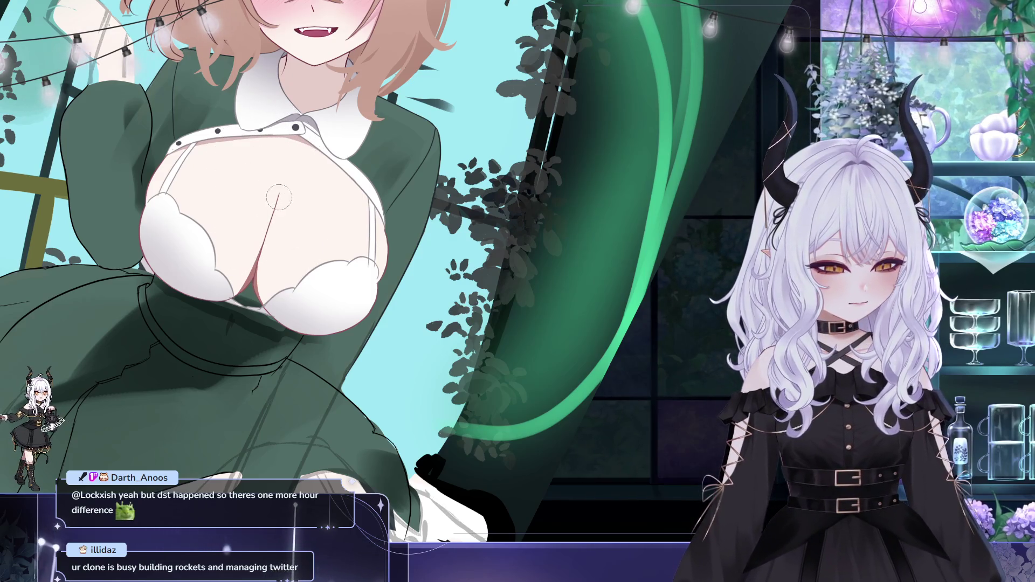
{"action": "mouse_move", "coordinate": [279, 192]}
{"action": "left_mouse_down"}
{"action": "mouse_move", "coordinate": [348, 179]}
{"action": "mouse_move", "coordinate": [360, 152]}
{"action": "mouse_move", "coordinate": [353, 165]}
{"action": "left_mouse_up"}
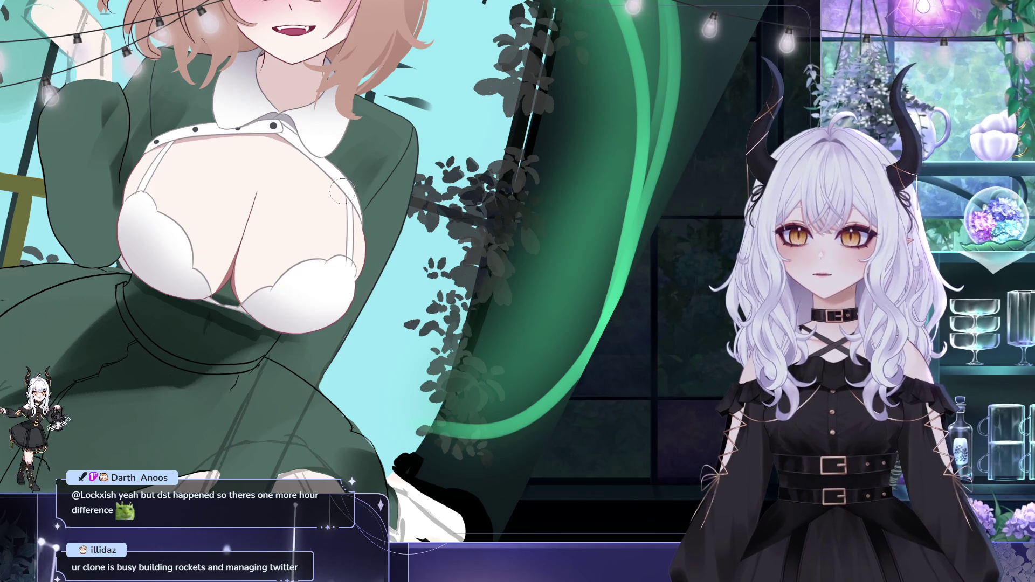
{"action": "left_click_drag", "start_coordinate": [342, 190], "coordinate": [318, 150]}
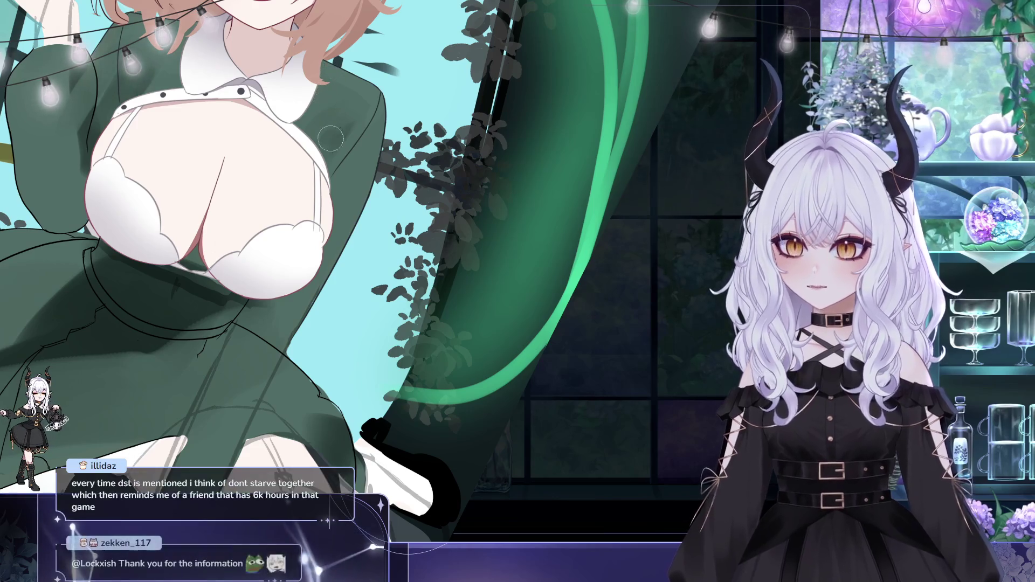
{"action": "mouse_move", "coordinate": [326, 171]}
{"action": "left_mouse_down"}
{"action": "mouse_move", "coordinate": [337, 145]}
{"action": "mouse_move", "coordinate": [339, 225]}
{"action": "mouse_move", "coordinate": [364, 205]}
{"action": "left_mouse_up"}
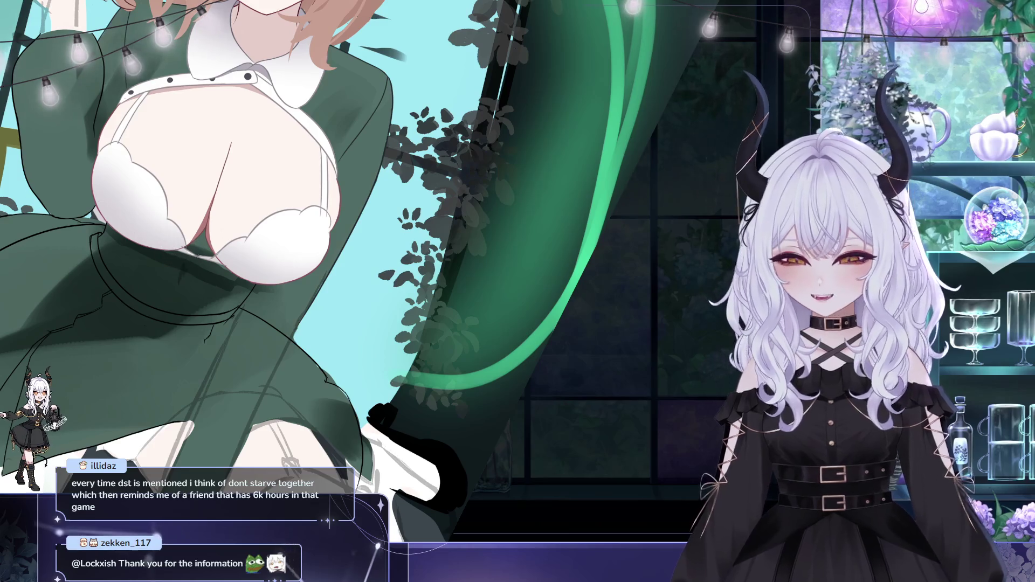
{"action": "left_click_drag", "start_coordinate": [233, 145], "coordinate": [226, 156]}
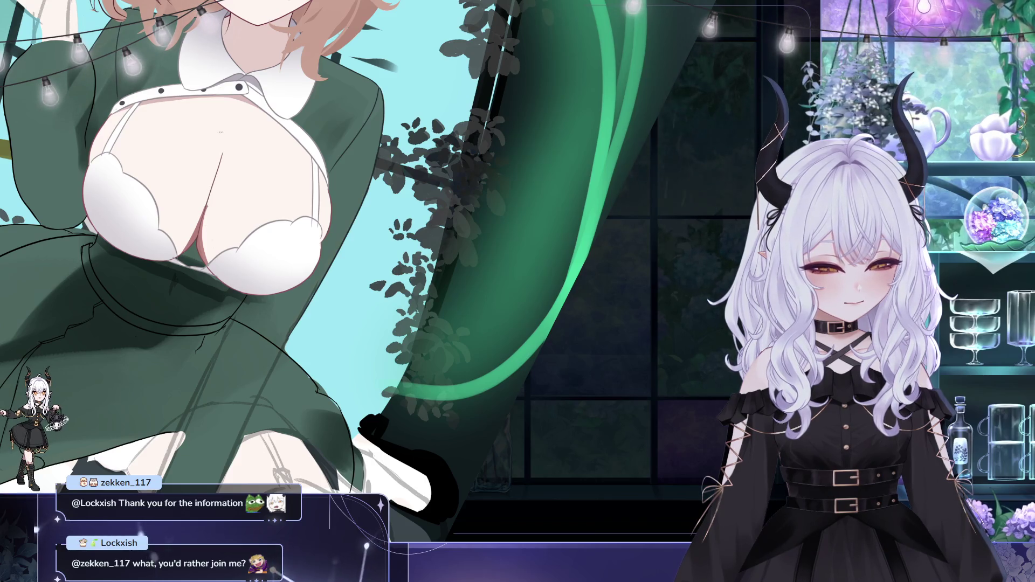
{"action": "scroll", "coordinate": [377, 269], "scroll_direction": "left", "scroll_amount": 3}
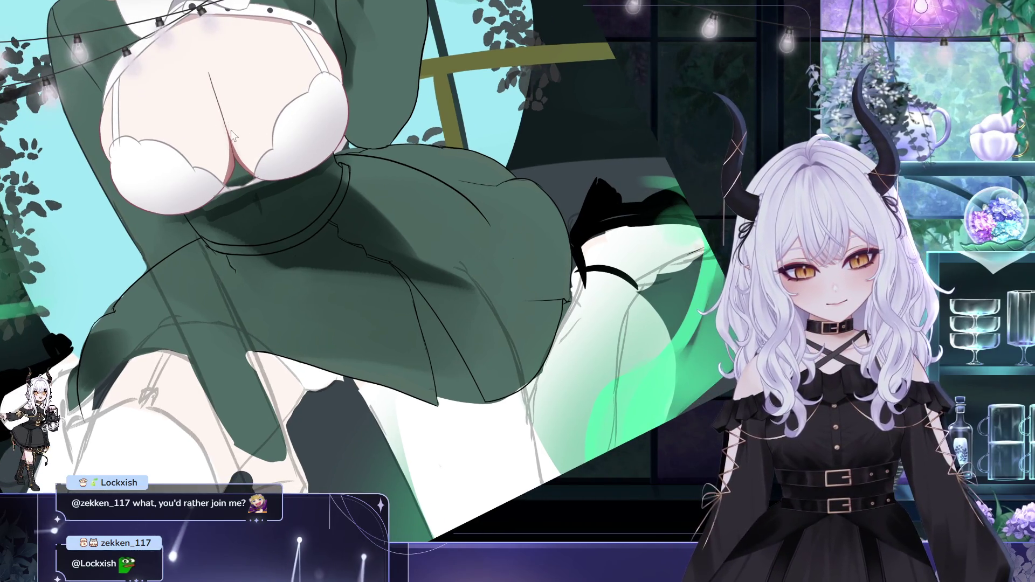
{"action": "left_click_drag", "start_coordinate": [241, 118], "coordinate": [246, 124]}
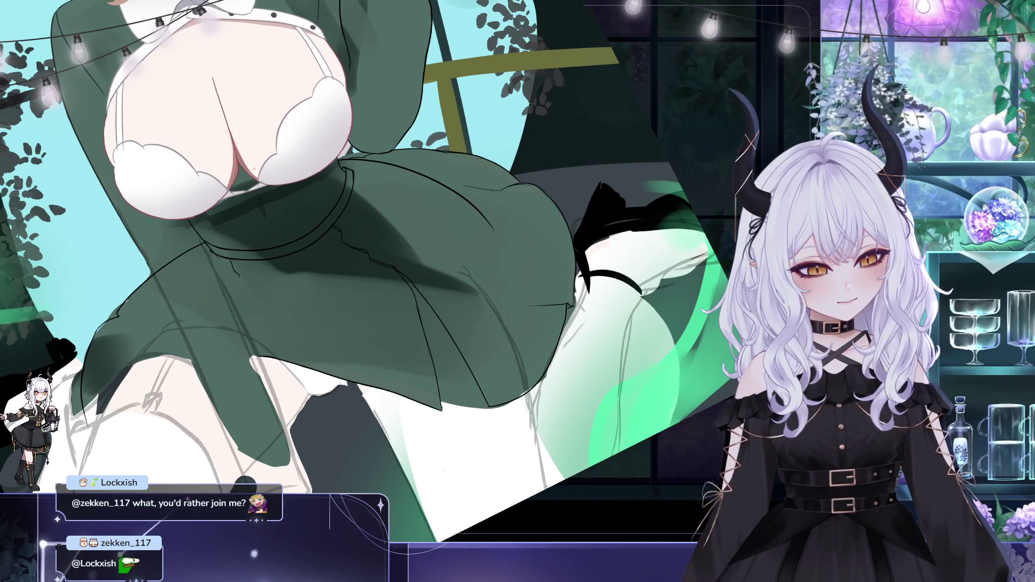
{"action": "left_click_drag", "start_coordinate": [237, 68], "coordinate": [331, 180]}
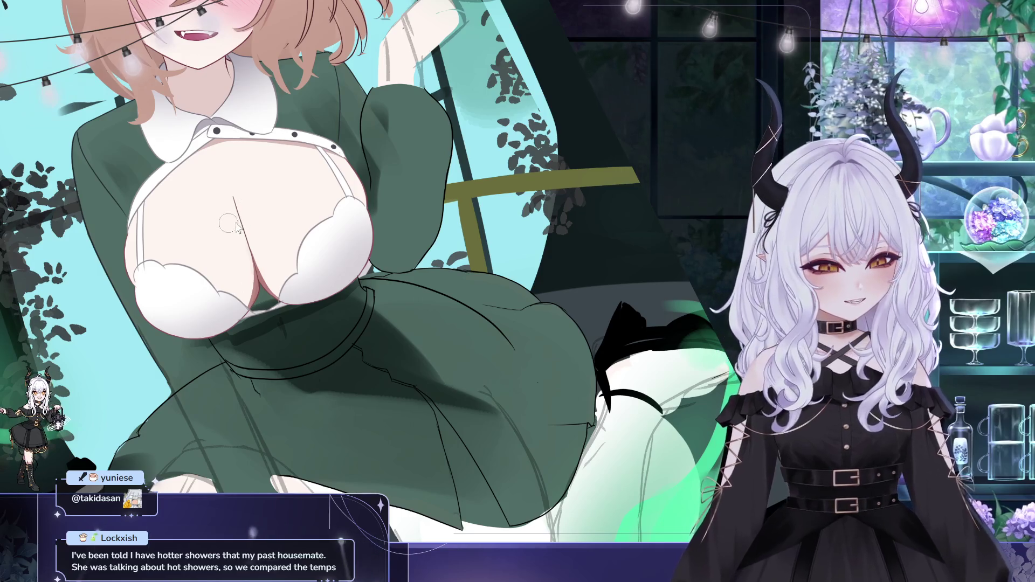
Paint a dark shading stroke down the green dress.
{"action": "left_click_drag", "start_coordinate": [231, 190], "coordinate": [281, 296]}
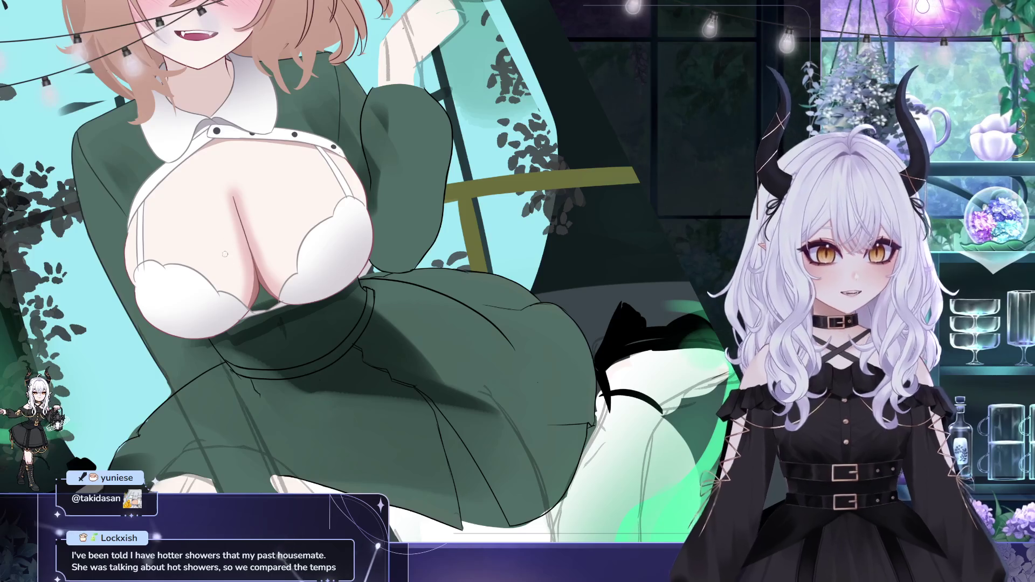
{"action": "scroll", "coordinate": [224, 214], "scroll_direction": "down", "scroll_amount": 1}
{"action": "scroll", "coordinate": [224, 214], "scroll_direction": "down", "scroll_amount": 1}
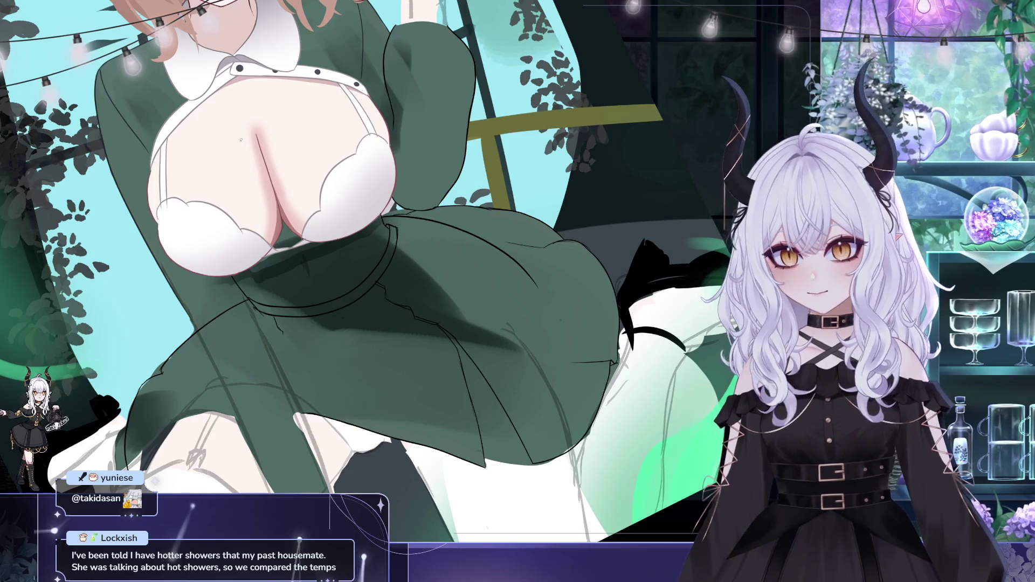
{"action": "scroll", "coordinate": [243, 139], "scroll_direction": "down", "scroll_amount": 1}
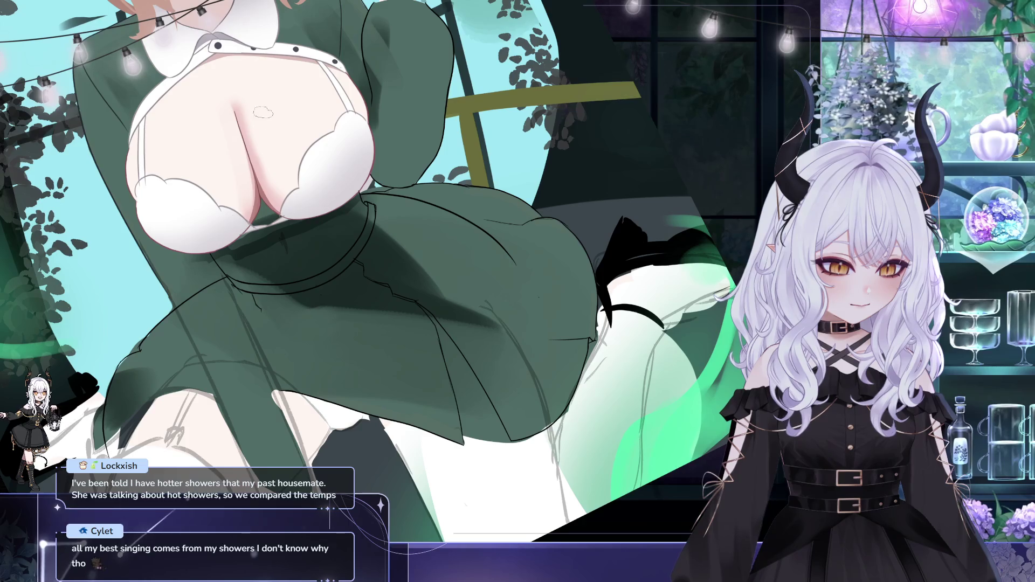
{"action": "scroll", "coordinate": [238, 246], "scroll_direction": "up", "scroll_amount": 2}
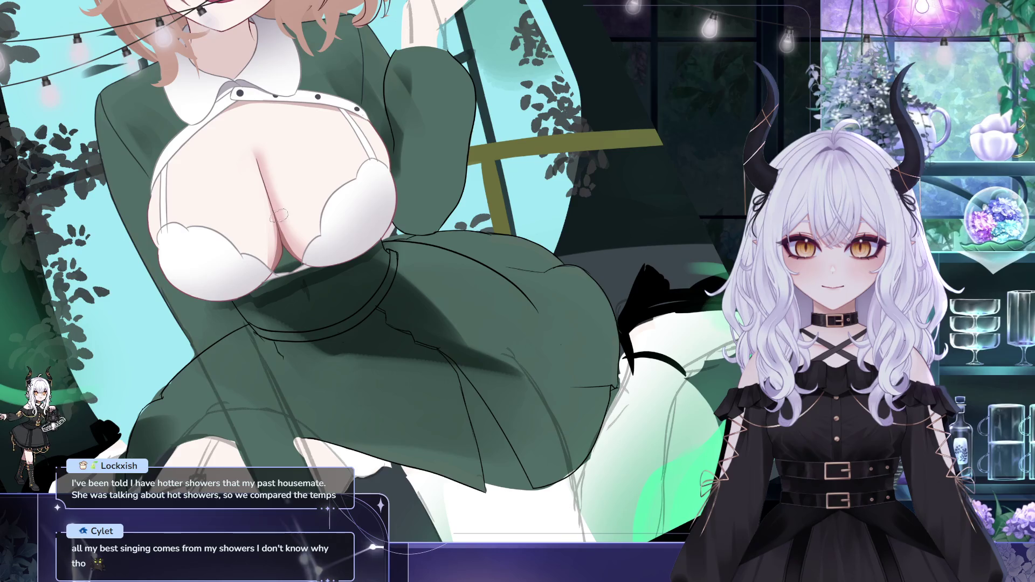
{"action": "scroll", "coordinate": [276, 218], "scroll_direction": "up", "scroll_amount": 1}
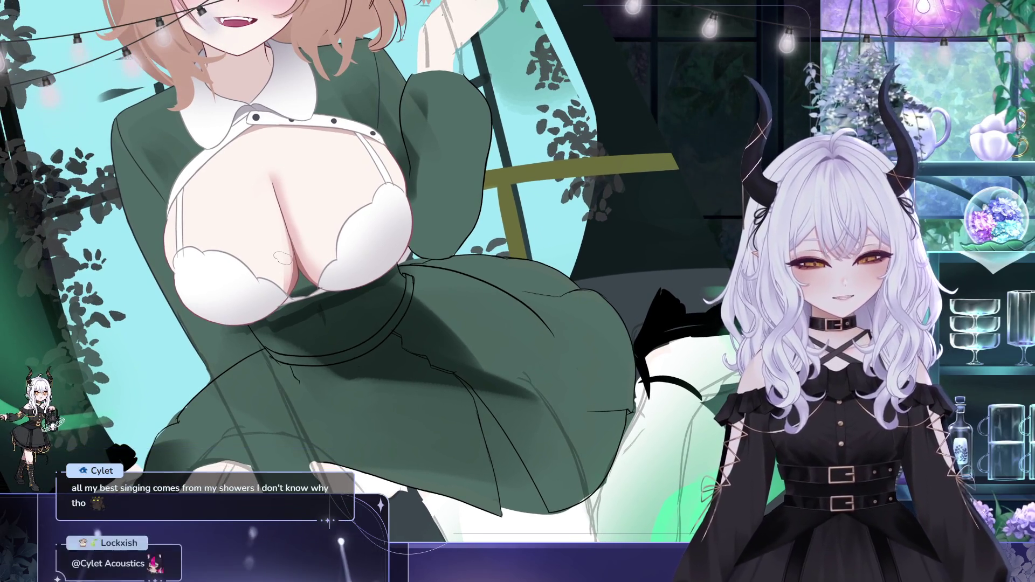
{"action": "scroll", "coordinate": [340, 72], "scroll_direction": "down", "scroll_amount": 1}
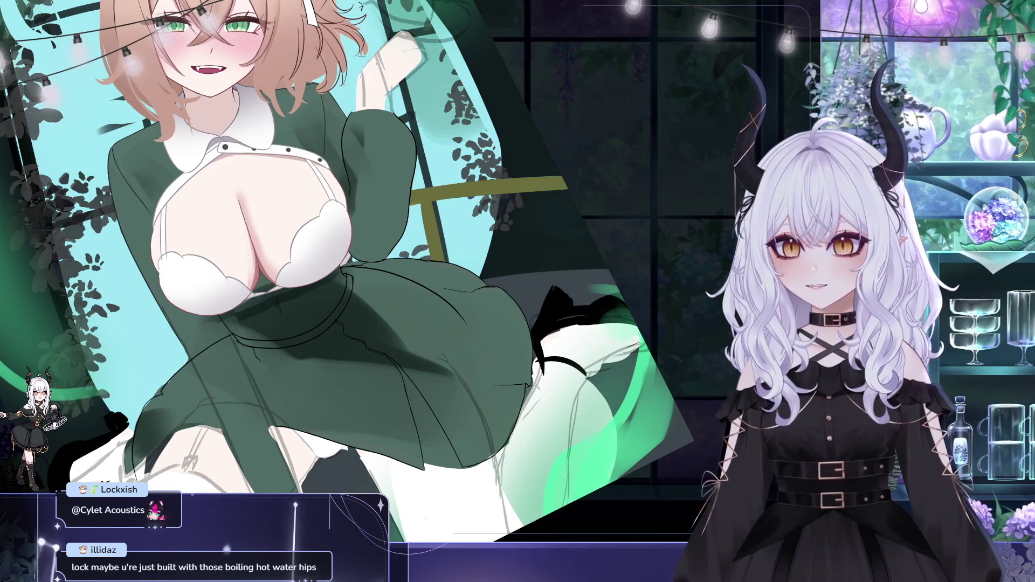
{"action": "mouse_move", "coordinate": [345, 237]}
{"action": "left_mouse_down"}
{"action": "mouse_move", "coordinate": [331, 225]}
{"action": "mouse_move", "coordinate": [374, 170]}
{"action": "left_mouse_up"}
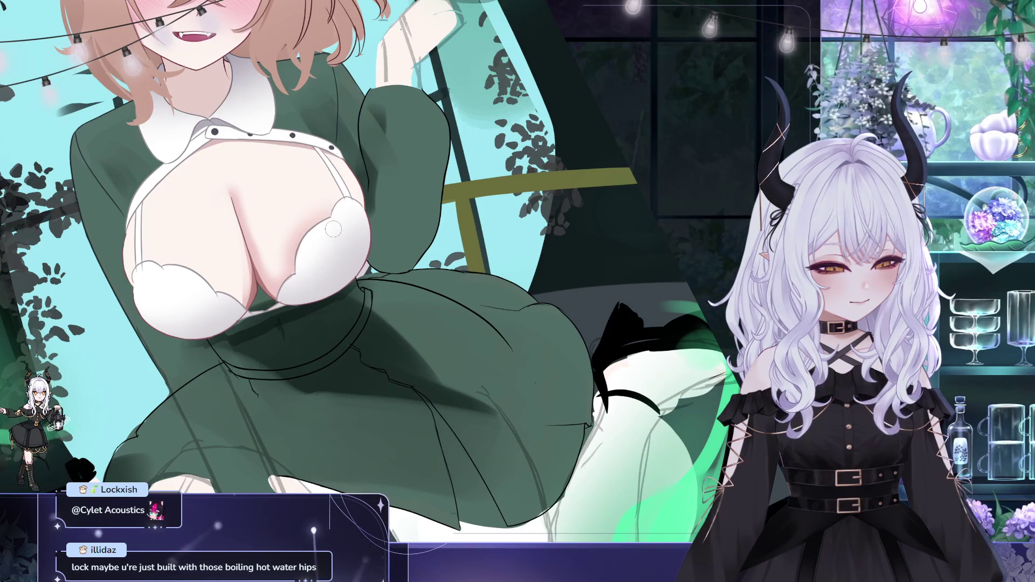
Sketch new guide lines across the bra area over the chest.
{"action": "left_click_drag", "start_coordinate": [399, 221], "coordinate": [398, 233]}
{"action": "mouse_move", "coordinate": [370, 167]}
{"action": "left_mouse_down"}
{"action": "mouse_move", "coordinate": [396, 201]}
{"action": "mouse_move", "coordinate": [448, 208]}
{"action": "left_mouse_up"}
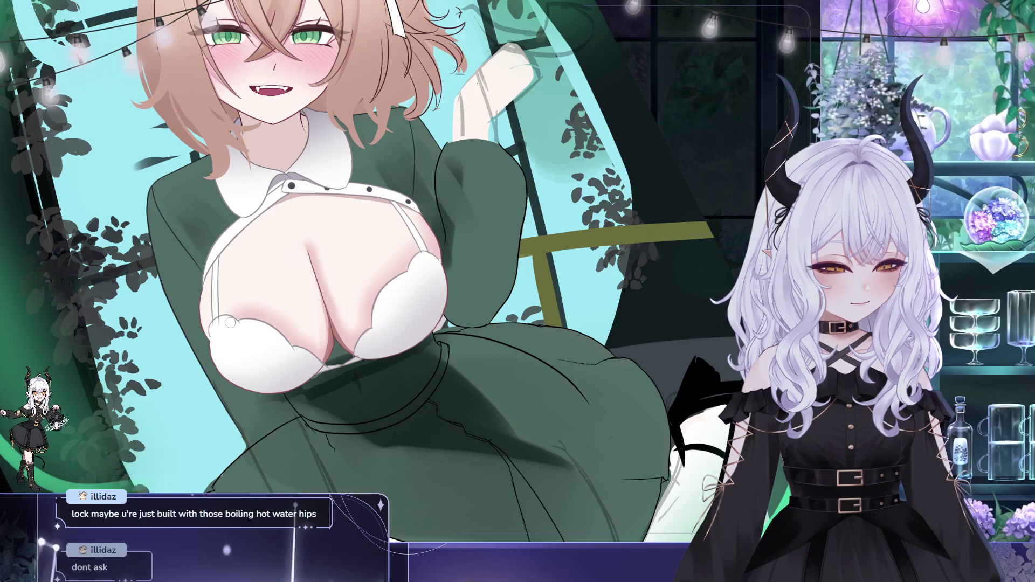
{"action": "mouse_move", "coordinate": [288, 260]}
{"action": "left_mouse_down"}
{"action": "mouse_move", "coordinate": [270, 245]}
{"action": "mouse_move", "coordinate": [258, 210]}
{"action": "left_mouse_up"}
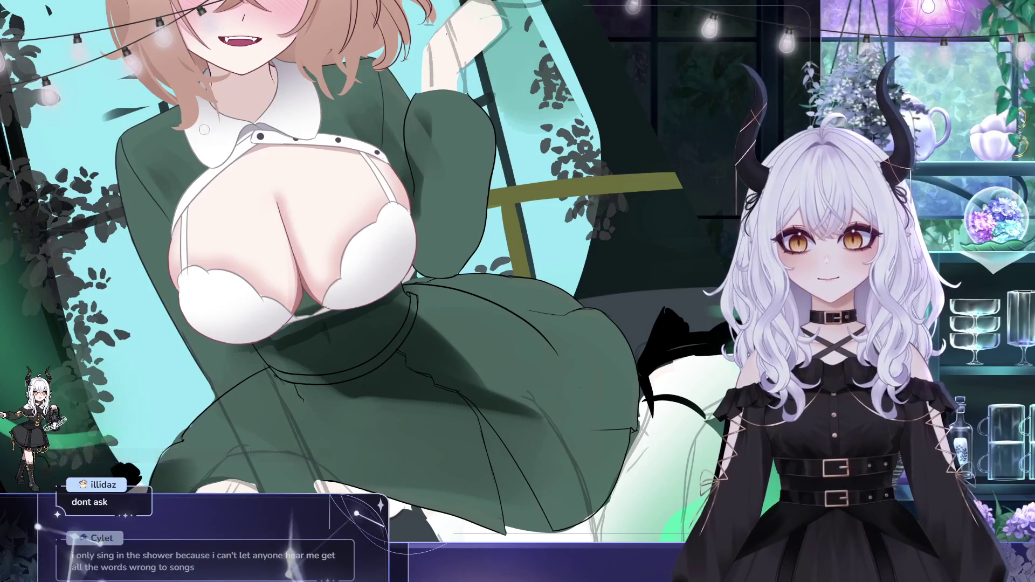
{"action": "left_click_drag", "start_coordinate": [202, 165], "coordinate": [198, 197]}
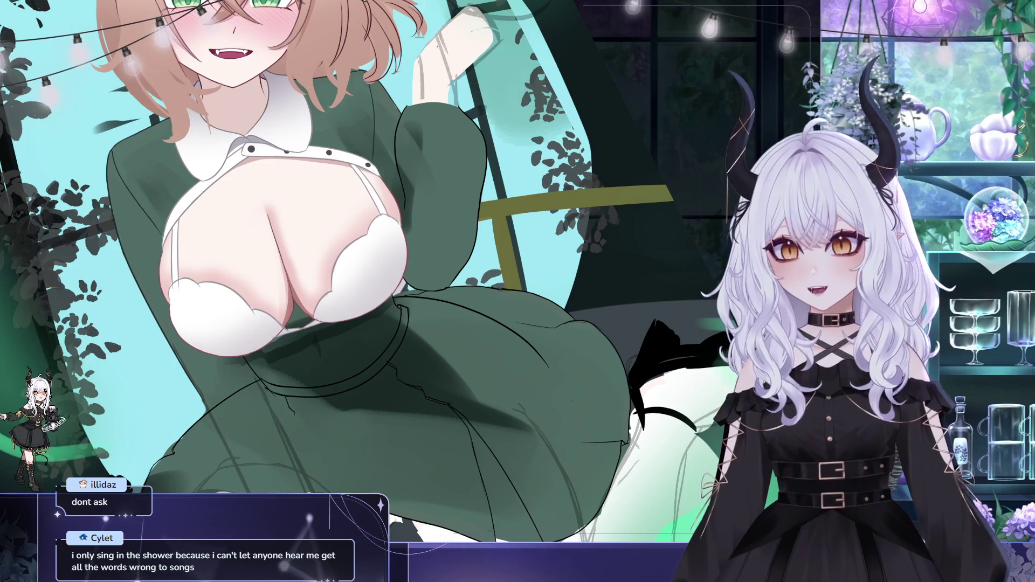
{"action": "left_click_drag", "start_coordinate": [308, 229], "coordinate": [226, 198]}
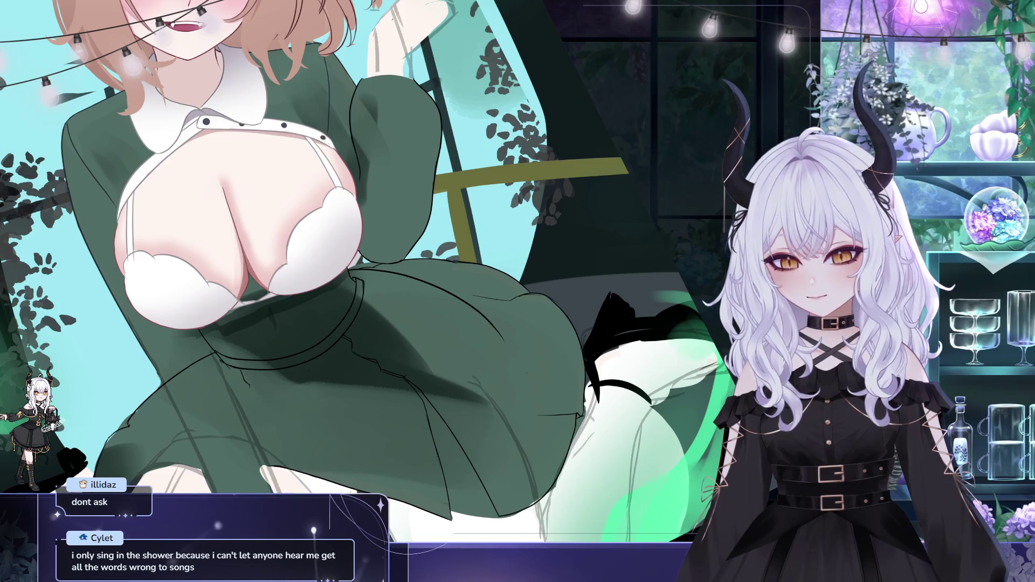
{"action": "left_click_drag", "start_coordinate": [164, 238], "coordinate": [138, 235]}
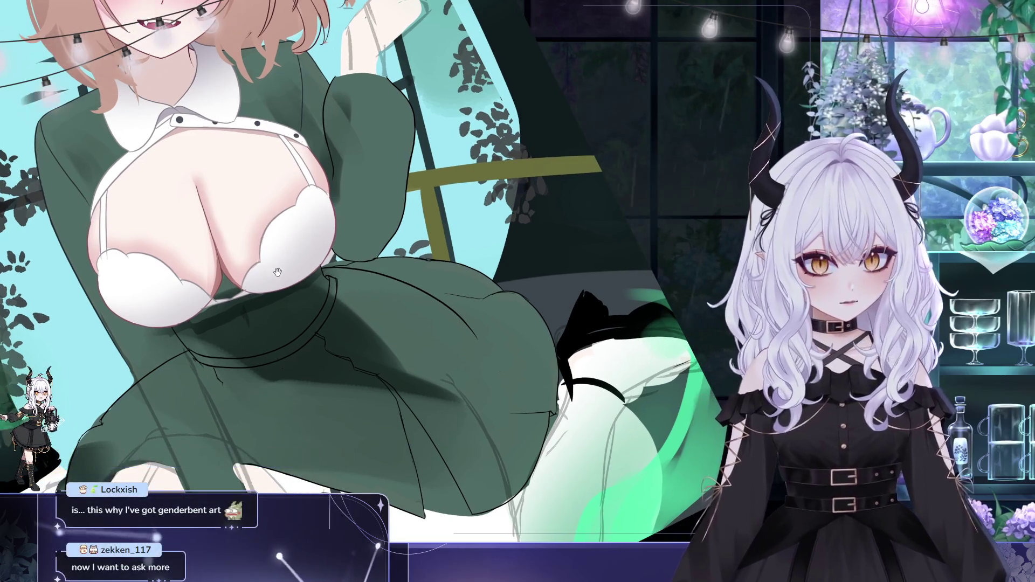
{"action": "left_click_drag", "start_coordinate": [277, 272], "coordinate": [283, 276]}
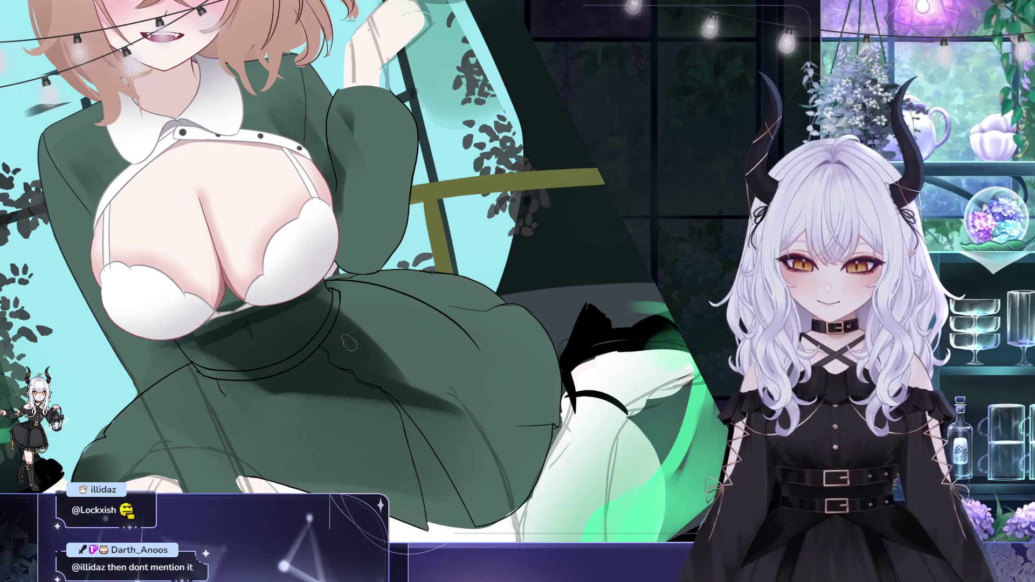
{"action": "left_click_drag", "start_coordinate": [175, 276], "coordinate": [96, 204]}
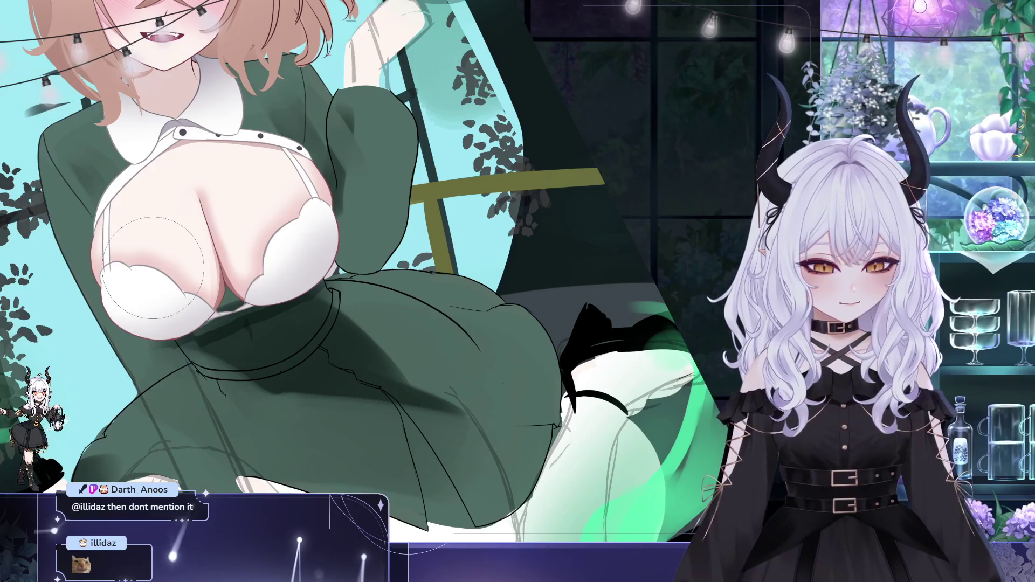
Pan and zoom the view until the chest area is centred.
{"action": "mouse_move", "coordinate": [261, 346]}
{"action": "left_mouse_down"}
{"action": "mouse_move", "coordinate": [272, 379]}
{"action": "mouse_move", "coordinate": [315, 423]}
{"action": "left_mouse_up"}
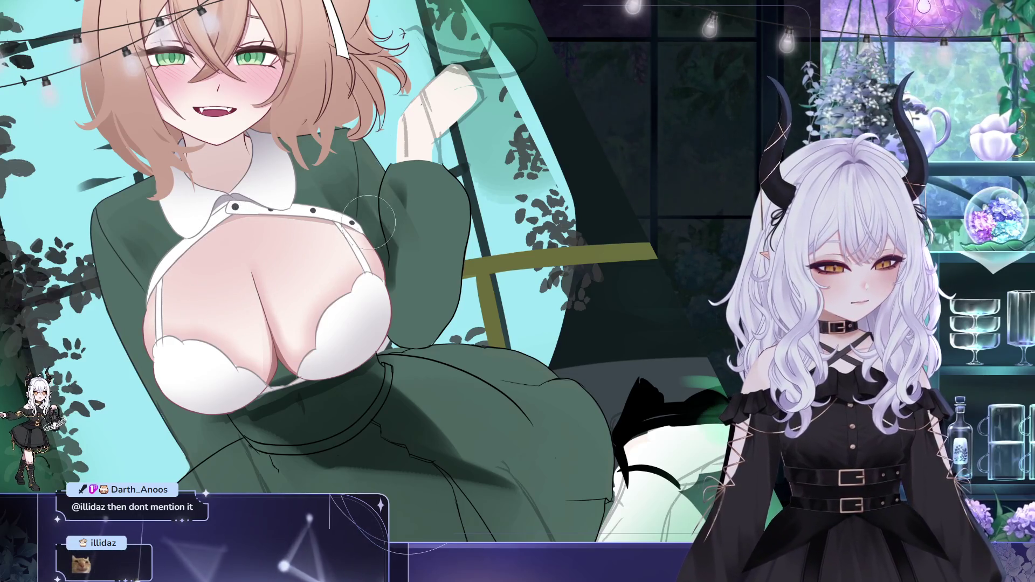
{"action": "left_click_drag", "start_coordinate": [409, 228], "coordinate": [388, 232]}
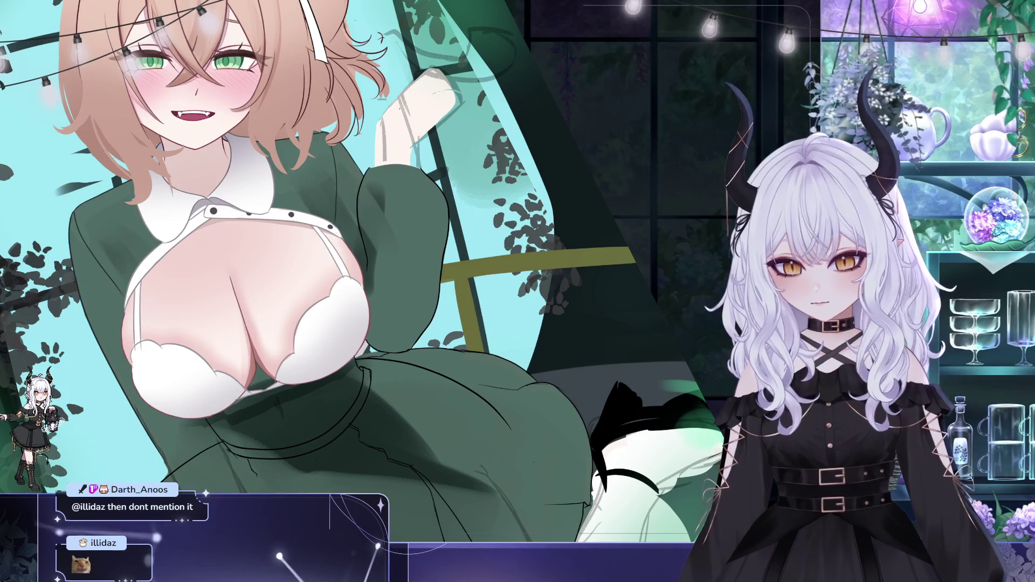
{"action": "left_click_drag", "start_coordinate": [299, 269], "coordinate": [257, 262]}
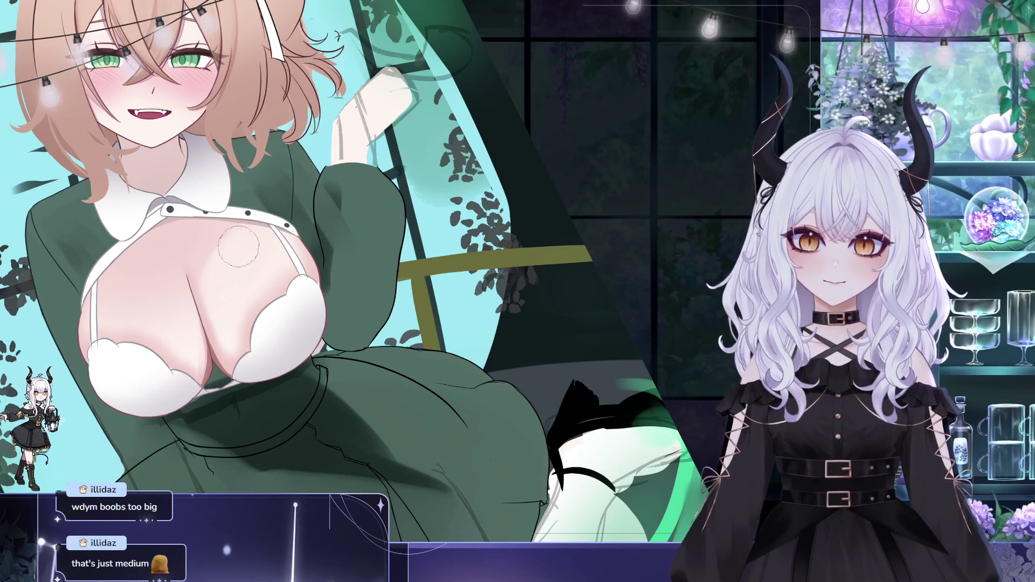
{"action": "scroll", "coordinate": [248, 243], "scroll_direction": "up", "scroll_amount": 1}
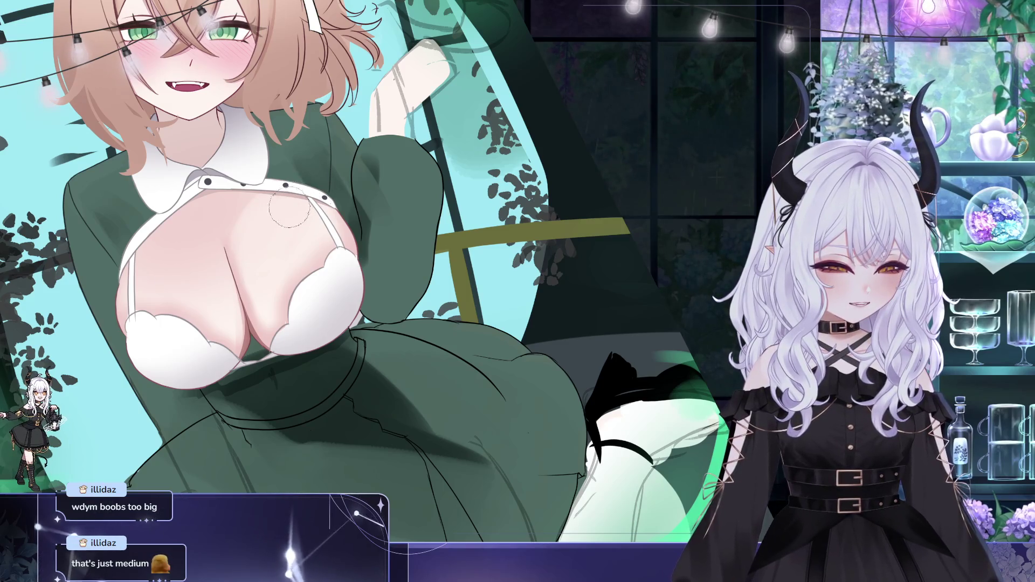
{"action": "mouse_move", "coordinate": [159, 283]}
{"action": "left_mouse_down"}
{"action": "mouse_move", "coordinate": [235, 301]}
{"action": "mouse_move", "coordinate": [440, 304]}
{"action": "left_mouse_up"}
{"action": "mouse_move", "coordinate": [630, 272]}
{"action": "left_mouse_down"}
{"action": "mouse_move", "coordinate": [619, 330]}
{"action": "mouse_move", "coordinate": [462, 322]}
{"action": "left_mouse_up"}
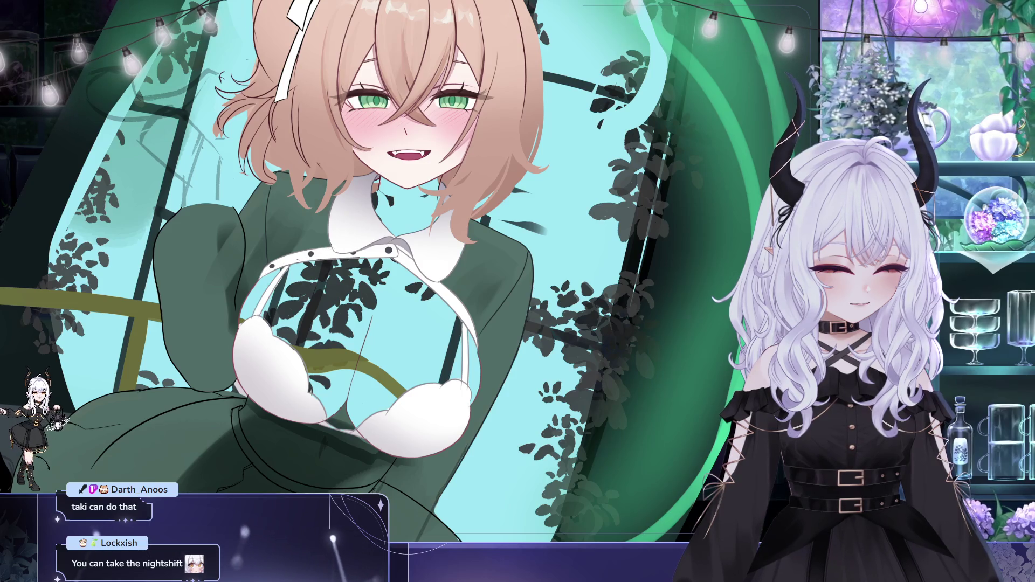
{"action": "mouse_move", "coordinate": [323, 186]}
{"action": "left_mouse_down"}
{"action": "mouse_move", "coordinate": [274, 172]}
{"action": "mouse_move", "coordinate": [236, 132]}
{"action": "left_mouse_up"}
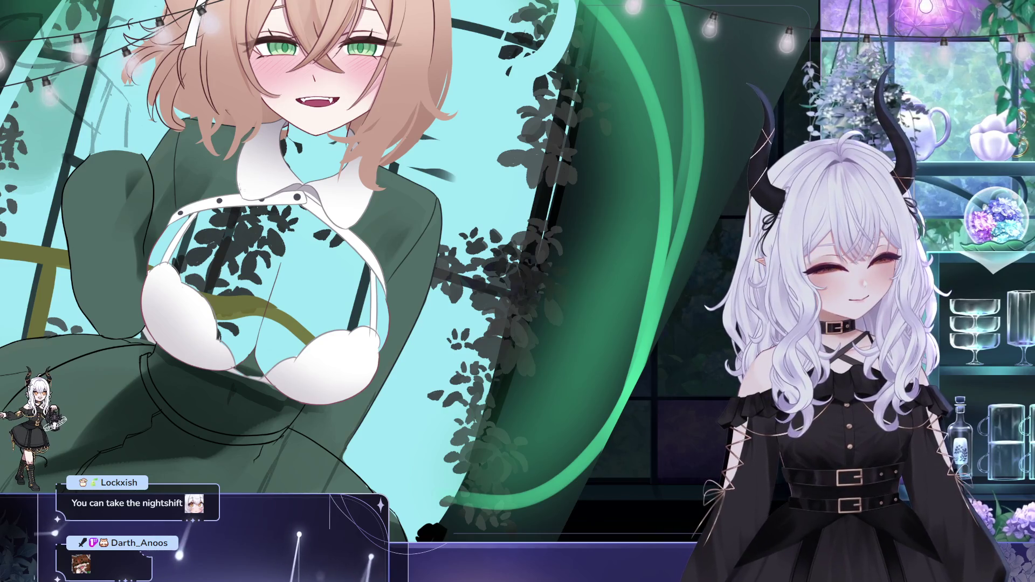
{"action": "mouse_move", "coordinate": [332, 202]}
{"action": "left_mouse_down"}
{"action": "mouse_move", "coordinate": [220, 144]}
{"action": "mouse_move", "coordinate": [254, 135]}
{"action": "mouse_move", "coordinate": [242, 139]}
{"action": "mouse_move", "coordinate": [210, 113]}
{"action": "left_mouse_up"}
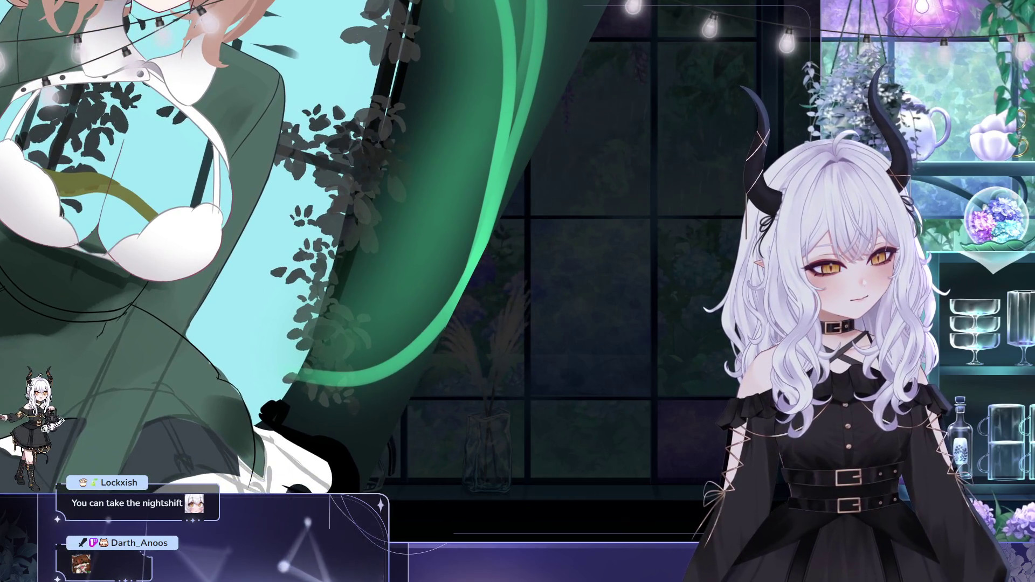
{"action": "left_click_drag", "start_coordinate": [227, 163], "coordinate": [248, 185]}
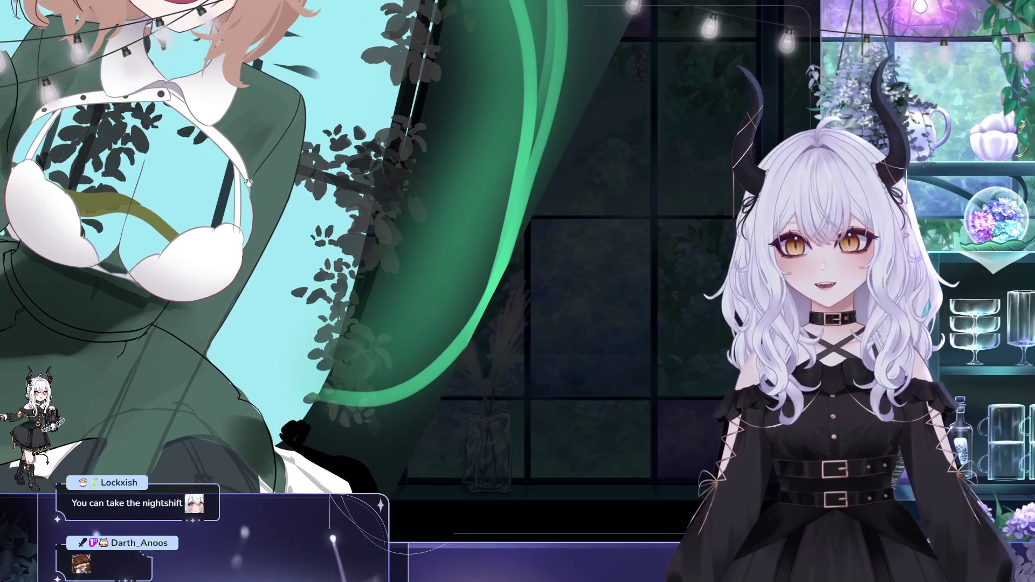
{"action": "mouse_move", "coordinate": [255, 139]}
{"action": "left_mouse_down"}
{"action": "mouse_move", "coordinate": [285, 161]}
{"action": "mouse_move", "coordinate": [292, 184]}
{"action": "mouse_move", "coordinate": [293, 139]}
{"action": "left_mouse_up"}
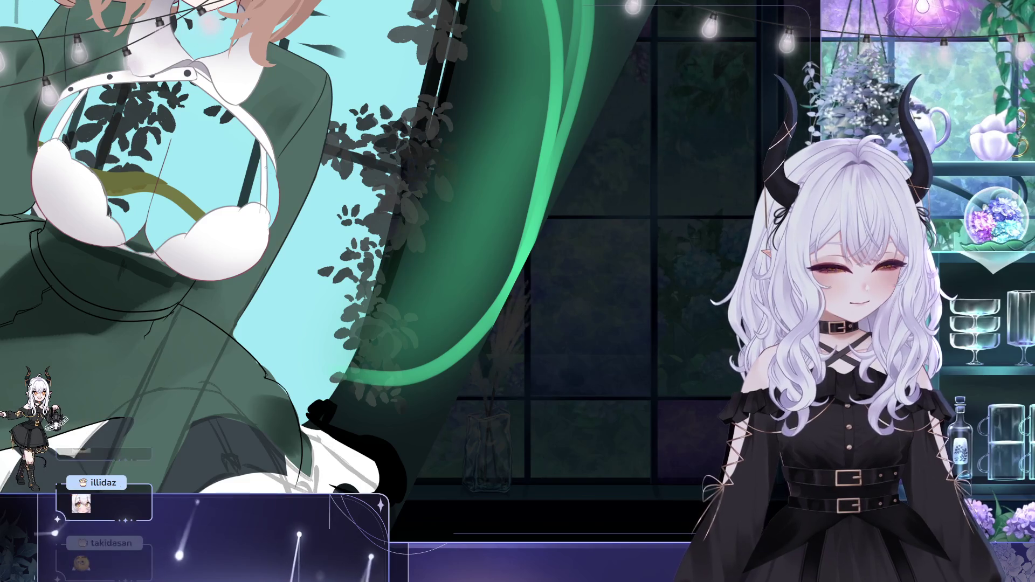
{"action": "mouse_move", "coordinate": [265, 175]}
{"action": "left_mouse_down"}
{"action": "mouse_move", "coordinate": [310, 142]}
{"action": "mouse_move", "coordinate": [323, 172]}
{"action": "mouse_move", "coordinate": [475, 182]}
{"action": "mouse_move", "coordinate": [257, 193]}
{"action": "mouse_move", "coordinate": [230, 177]}
{"action": "left_mouse_up"}
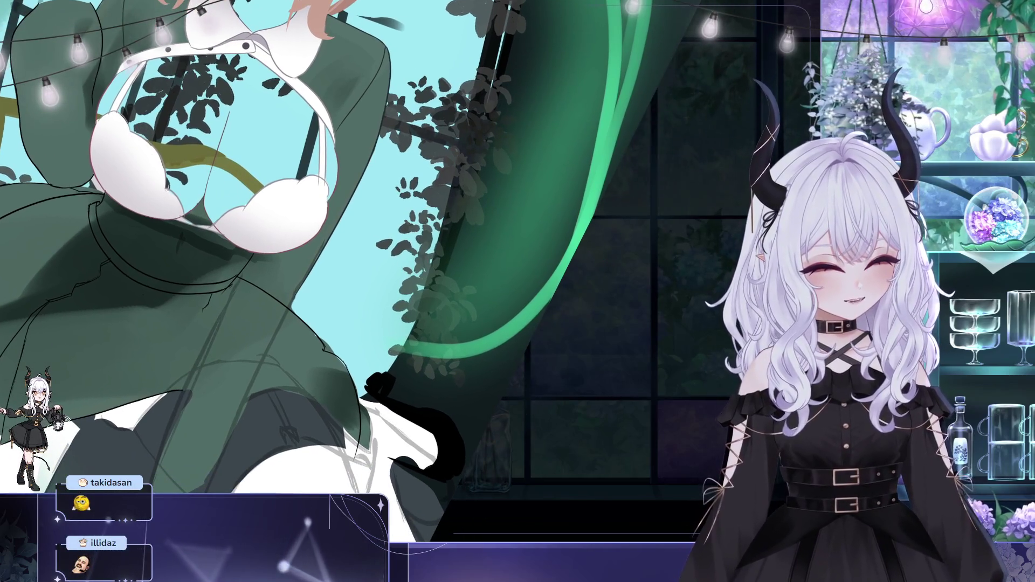
{"action": "left_click_drag", "start_coordinate": [165, 189], "coordinate": [166, 173]}
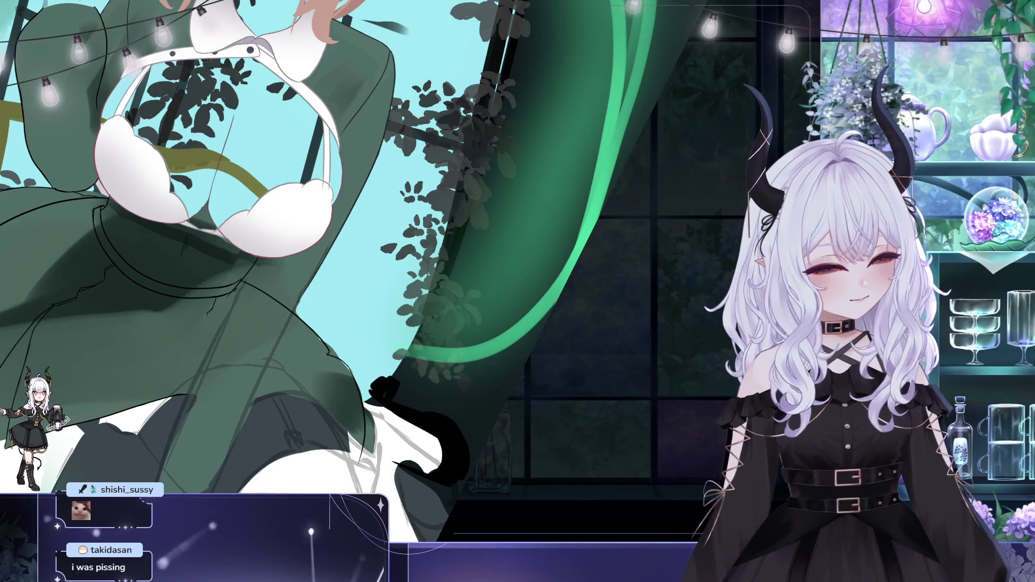
{"action": "left_click_drag", "start_coordinate": [174, 189], "coordinate": [108, 153]}
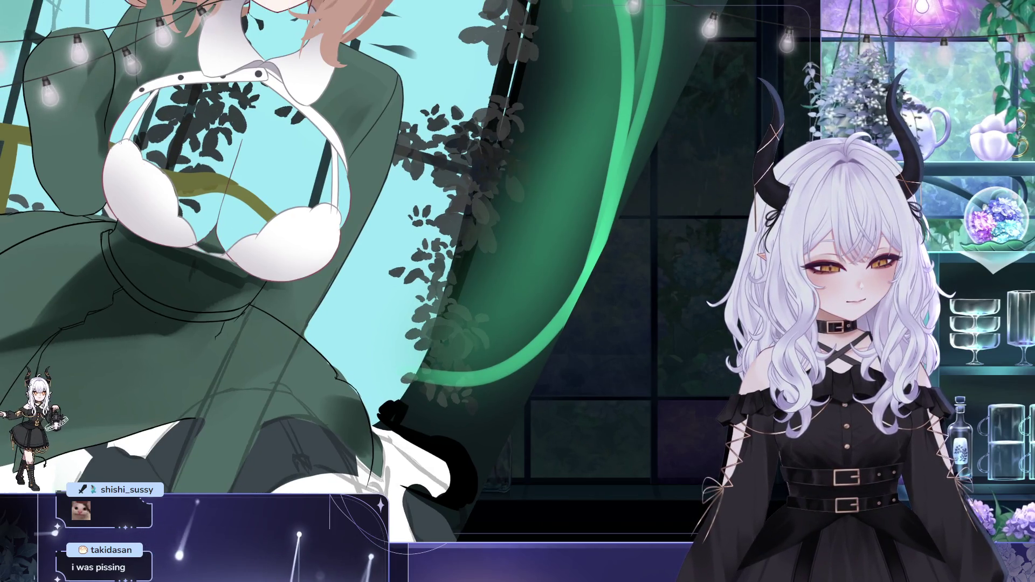
{"action": "mouse_move", "coordinate": [155, 139]}
{"action": "left_mouse_down"}
{"action": "mouse_move", "coordinate": [182, 191]}
{"action": "mouse_move", "coordinate": [129, 178]}
{"action": "left_mouse_up"}
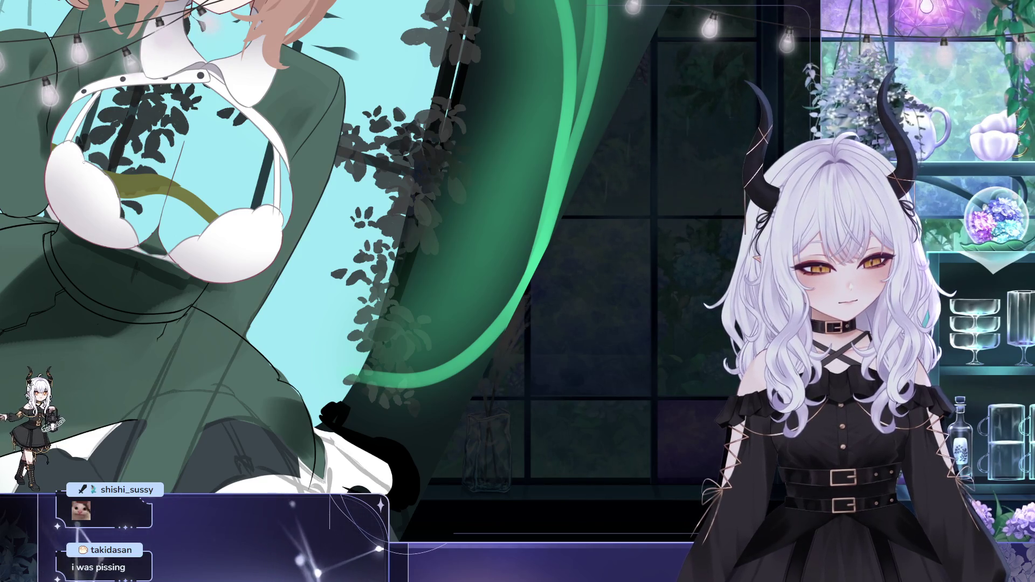
{"action": "left_click_drag", "start_coordinate": [171, 191], "coordinate": [118, 170]}
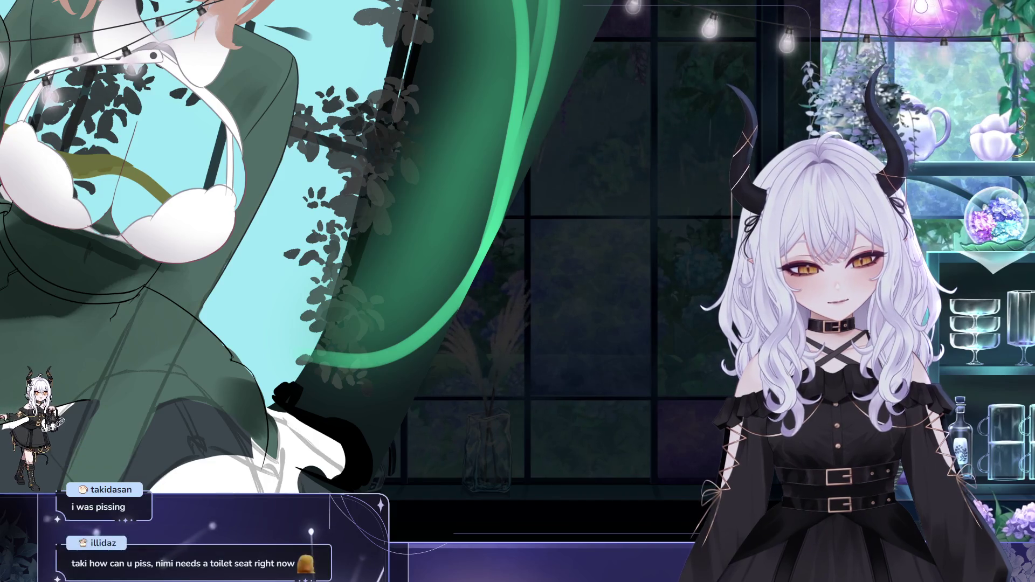
{"action": "left_click_drag", "start_coordinate": [120, 160], "coordinate": [126, 168]}
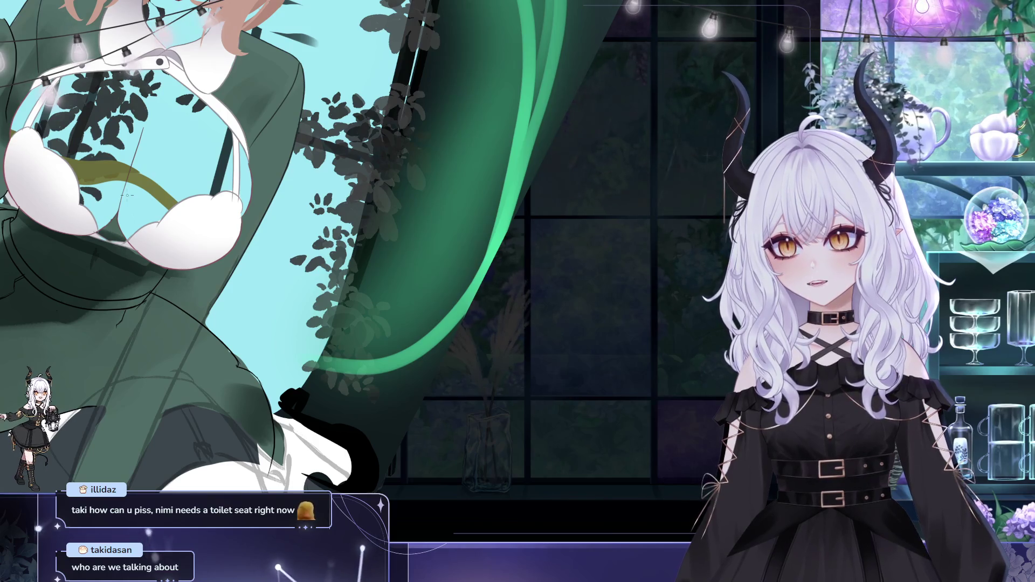
{"action": "left_click_drag", "start_coordinate": [127, 195], "coordinate": [225, 200]}
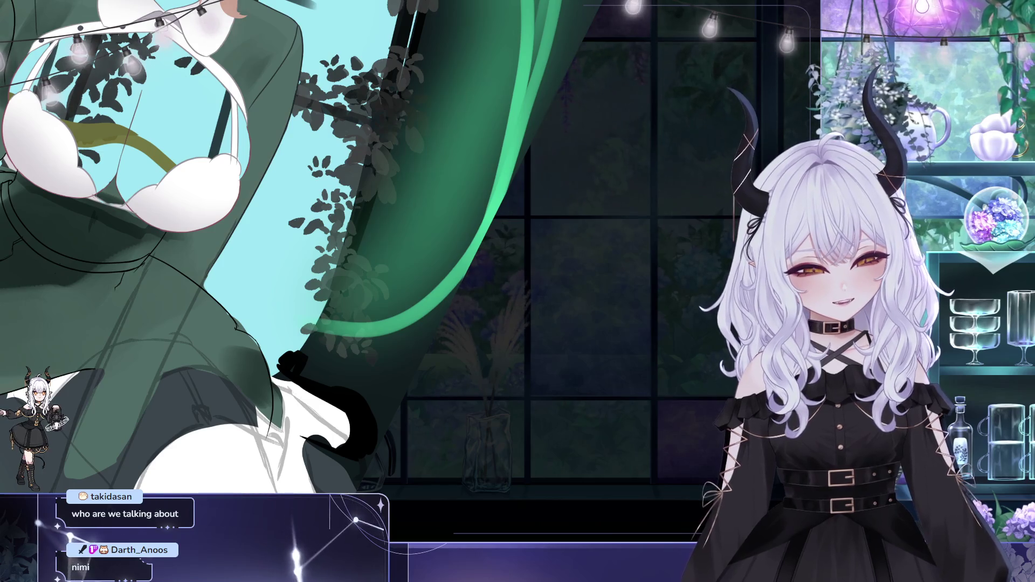
{"action": "mouse_move", "coordinate": [114, 206]}
{"action": "left_mouse_down"}
{"action": "mouse_move", "coordinate": [135, 215]}
{"action": "mouse_move", "coordinate": [125, 207]}
{"action": "left_mouse_up"}
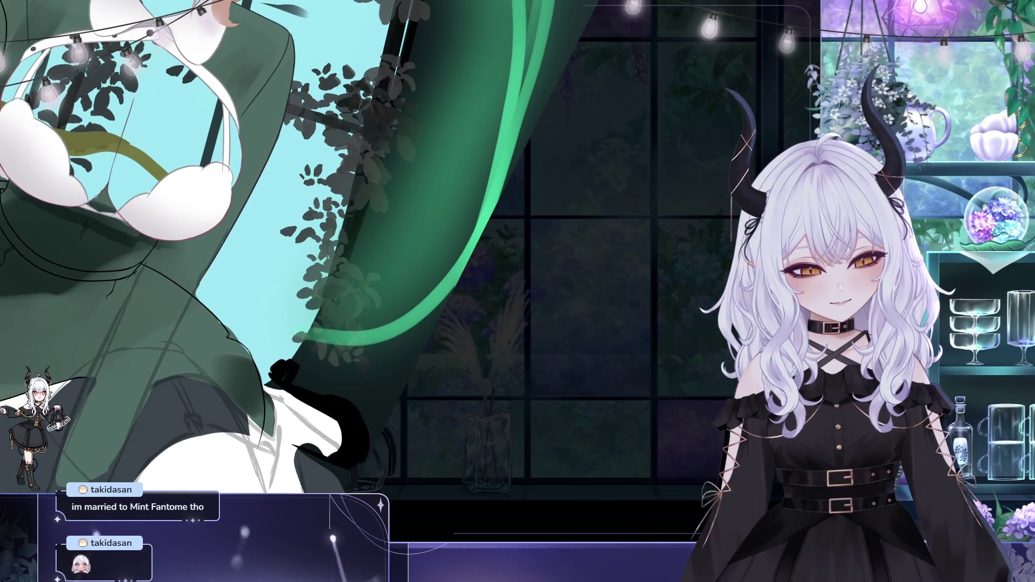
{"action": "mouse_move", "coordinate": [115, 237]}
{"action": "left_mouse_down"}
{"action": "mouse_move", "coordinate": [127, 278]}
{"action": "mouse_move", "coordinate": [164, 291]}
{"action": "left_mouse_up"}
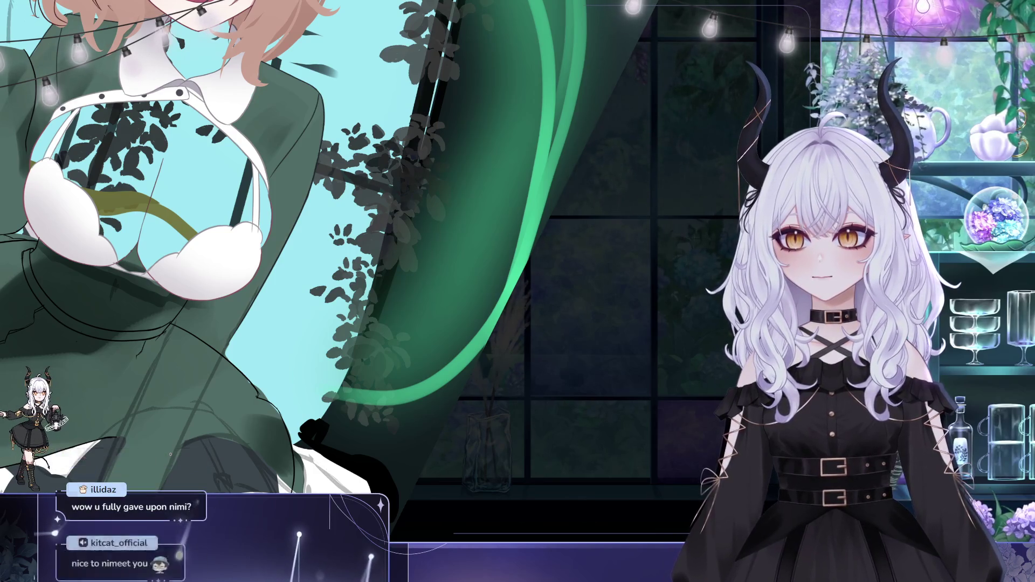
{"action": "left_click_drag", "start_coordinate": [269, 379], "coordinate": [342, 380]}
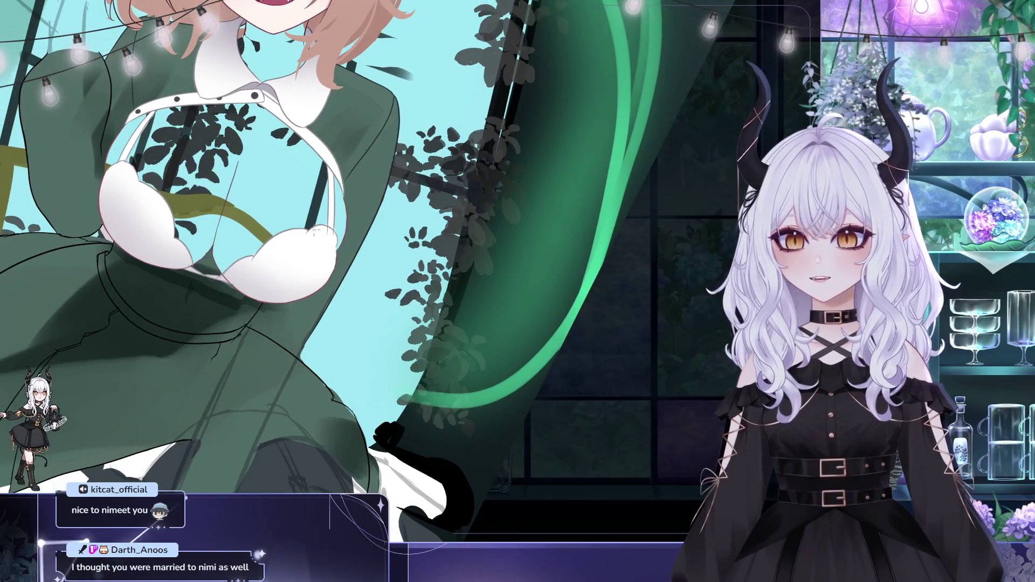
{"action": "left_click_drag", "start_coordinate": [393, 316], "coordinate": [402, 323]}
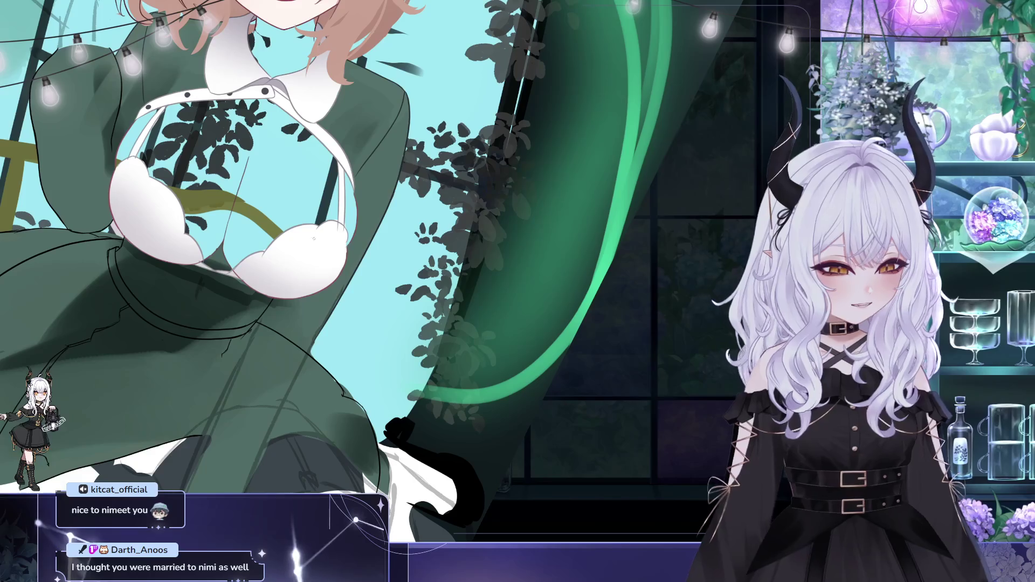
{"action": "scroll", "coordinate": [234, 200], "scroll_direction": "up", "scroll_amount": 1}
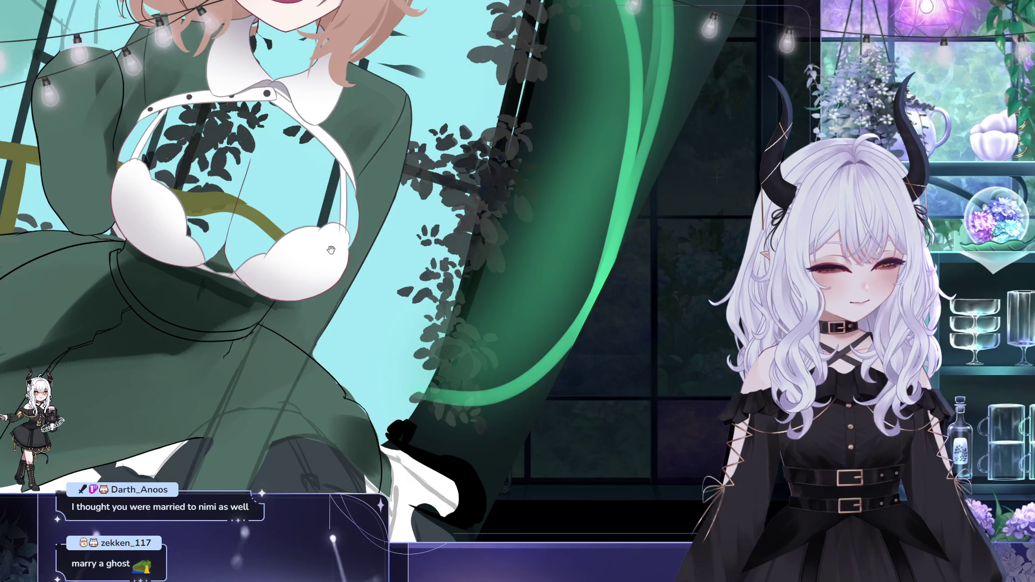
{"action": "left_click_drag", "start_coordinate": [326, 246], "coordinate": [320, 261]}
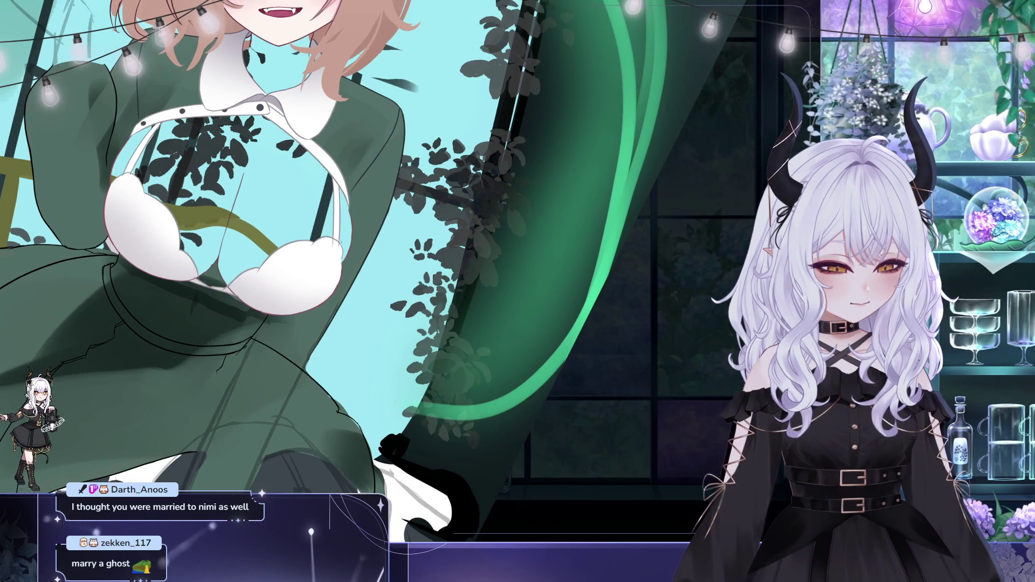
{"action": "left_click_drag", "start_coordinate": [453, 254], "coordinate": [437, 247]}
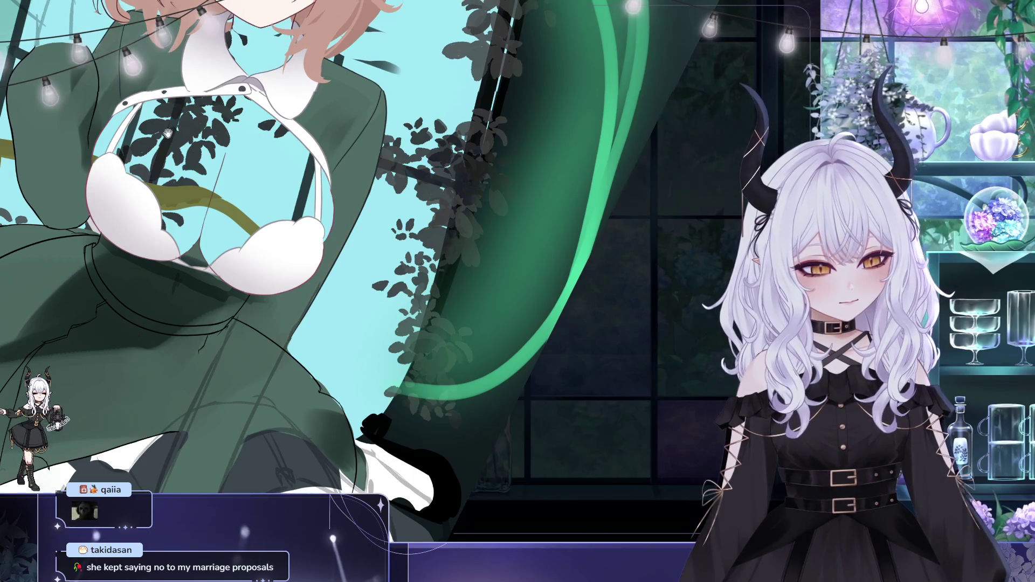
{"action": "scroll", "coordinate": [350, 269], "scroll_direction": "up", "scroll_amount": 1}
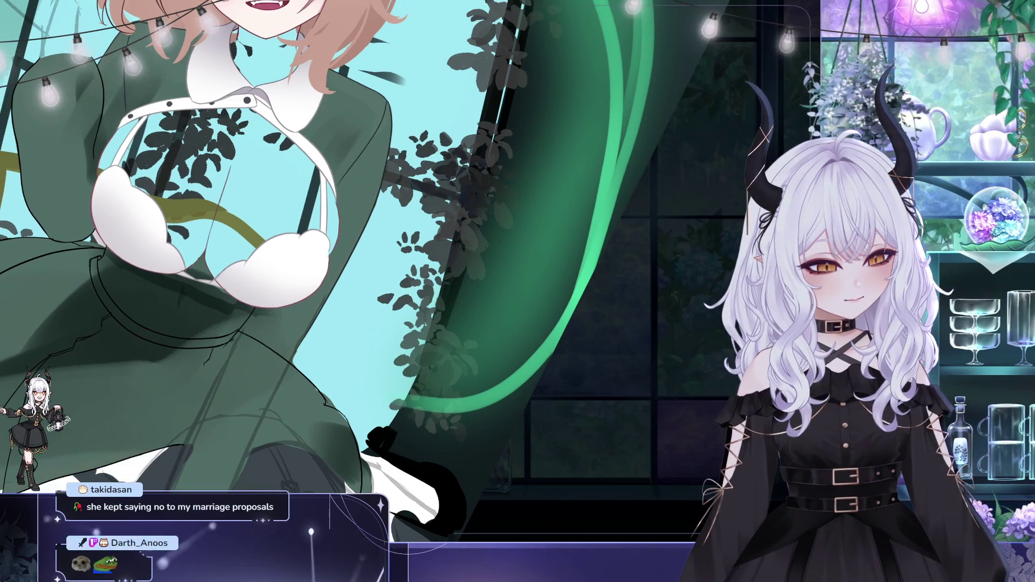
{"action": "left_click_drag", "start_coordinate": [157, 103], "coordinate": [170, 118]}
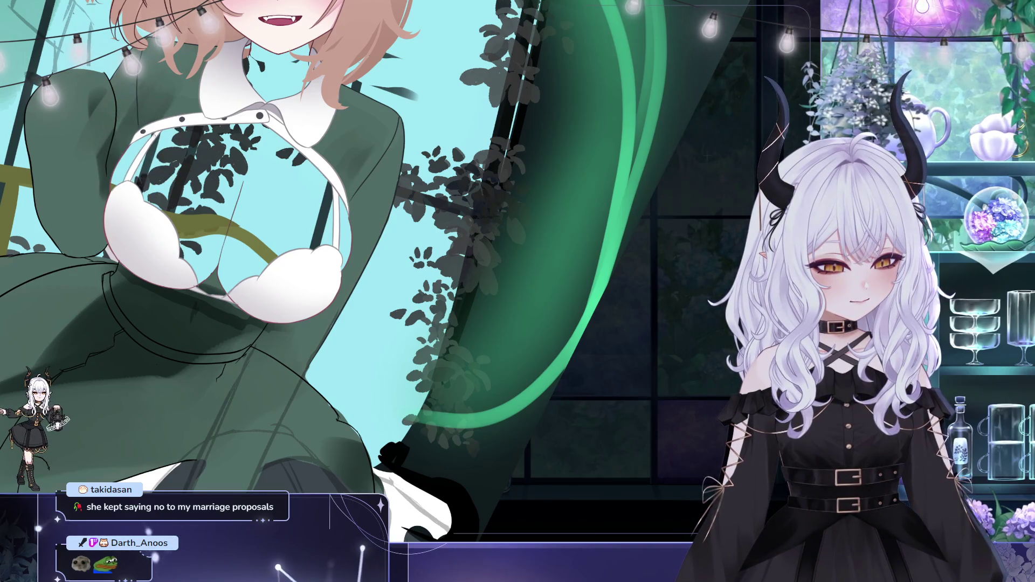
{"action": "left_click_drag", "start_coordinate": [263, 215], "coordinate": [174, 185]}
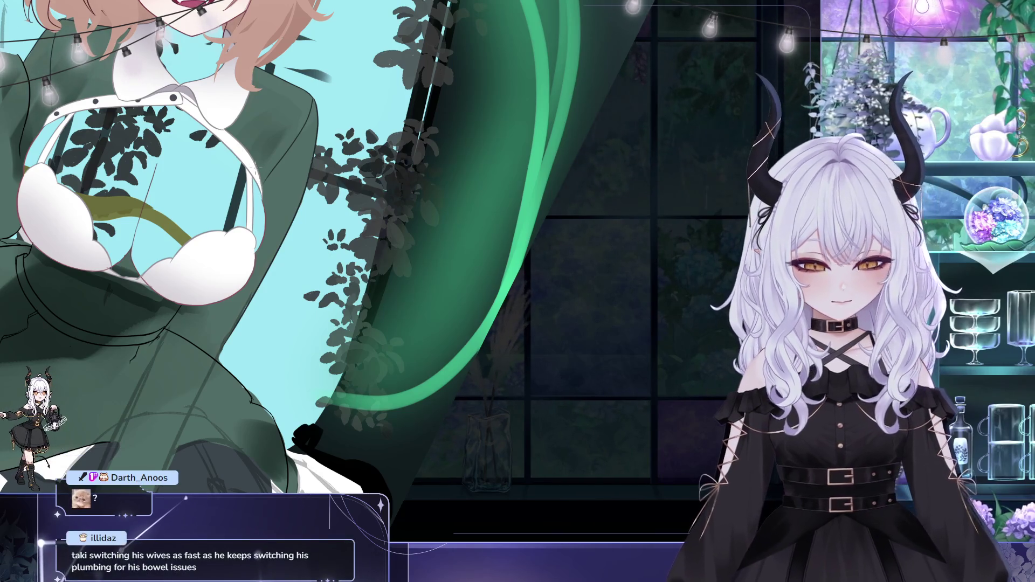
{"action": "left_click_drag", "start_coordinate": [256, 170], "coordinate": [291, 219]}
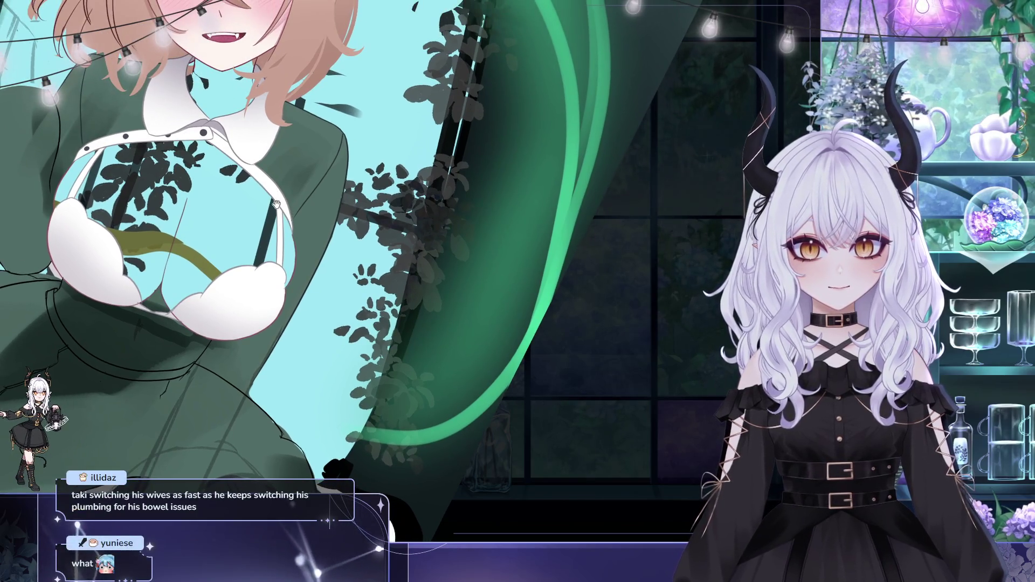
{"action": "mouse_move", "coordinate": [272, 210]}
{"action": "left_mouse_down"}
{"action": "mouse_move", "coordinate": [462, 206]}
{"action": "mouse_move", "coordinate": [402, 156]}
{"action": "left_mouse_up"}
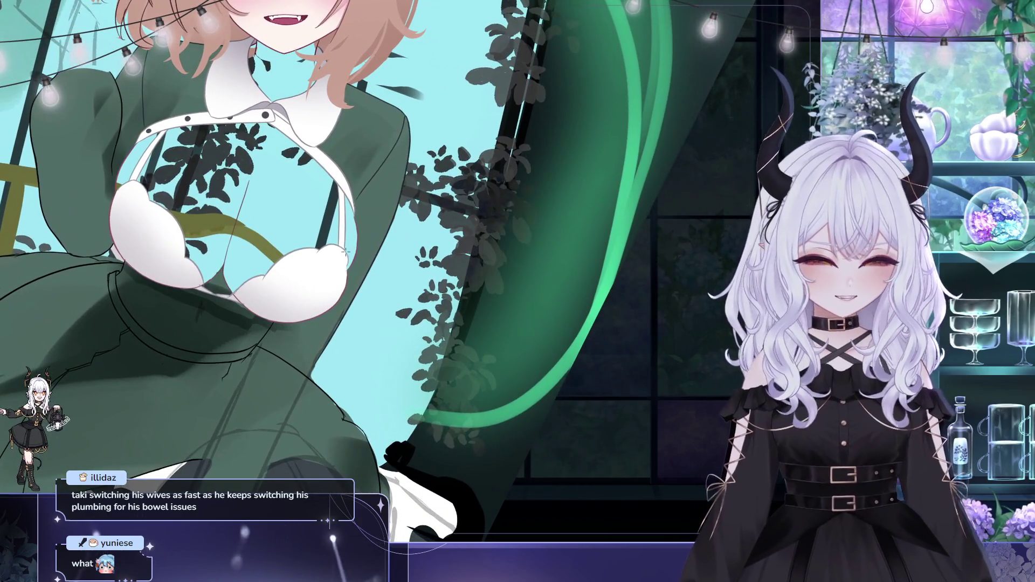
{"action": "left_click_drag", "start_coordinate": [345, 173], "coordinate": [293, 143]}
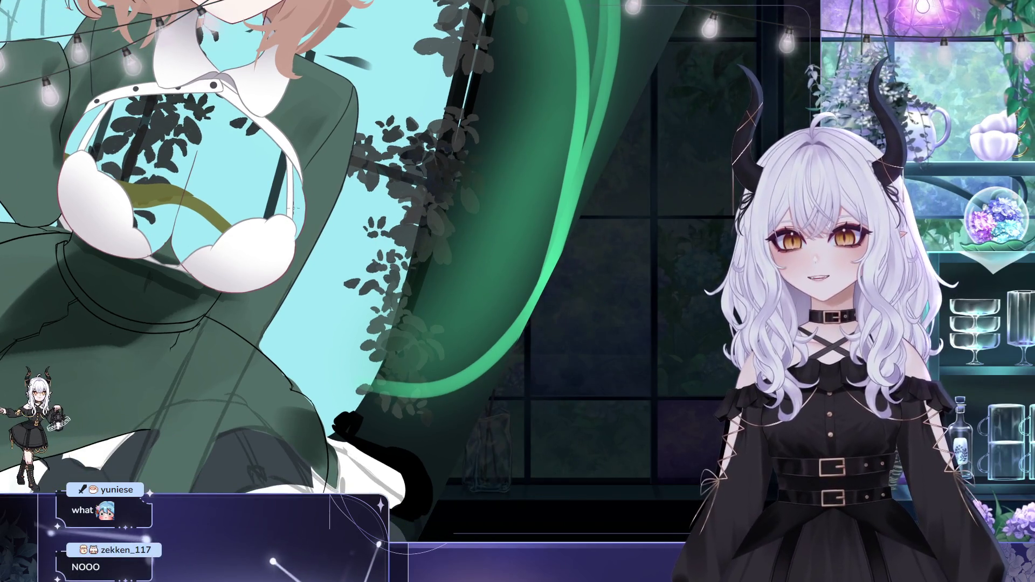
{"action": "left_click_drag", "start_coordinate": [295, 207], "coordinate": [286, 201]}
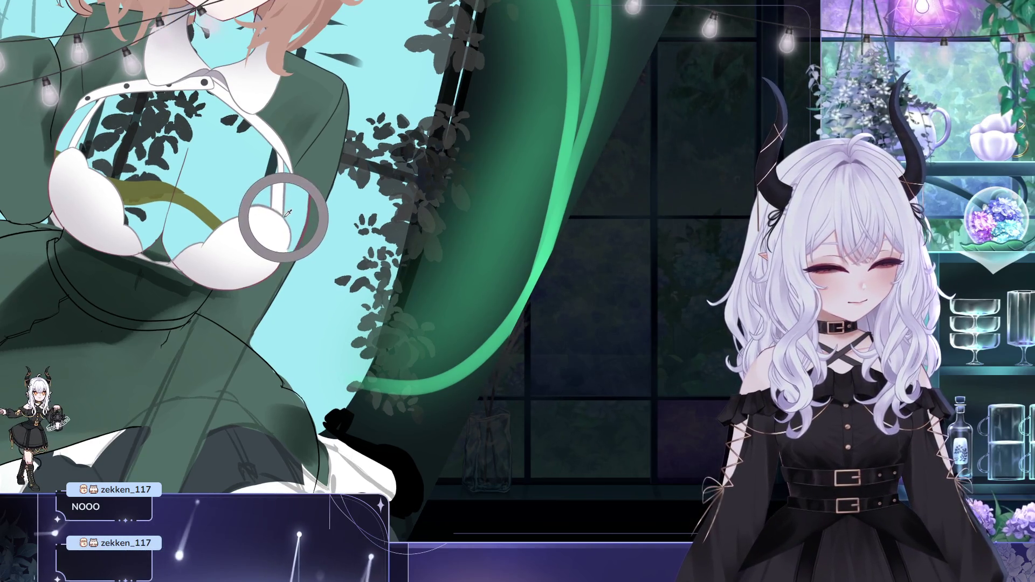
{"action": "left_click_drag", "start_coordinate": [289, 214], "coordinate": [312, 250]}
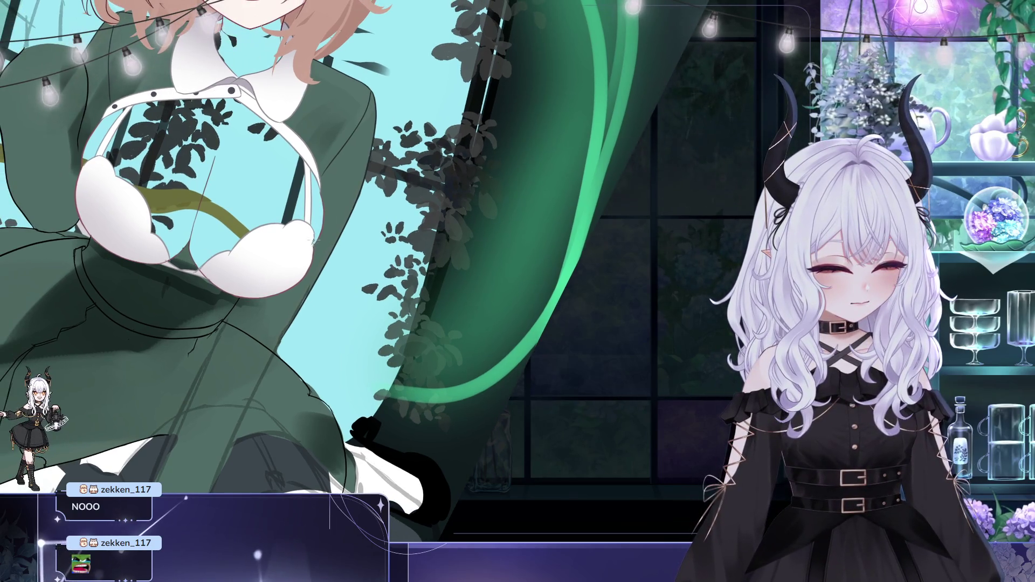
{"action": "mouse_move", "coordinate": [342, 250]}
{"action": "left_mouse_down"}
{"action": "mouse_move", "coordinate": [245, 440]}
{"action": "mouse_move", "coordinate": [265, 409]}
{"action": "mouse_move", "coordinate": [230, 366]}
{"action": "left_mouse_up"}
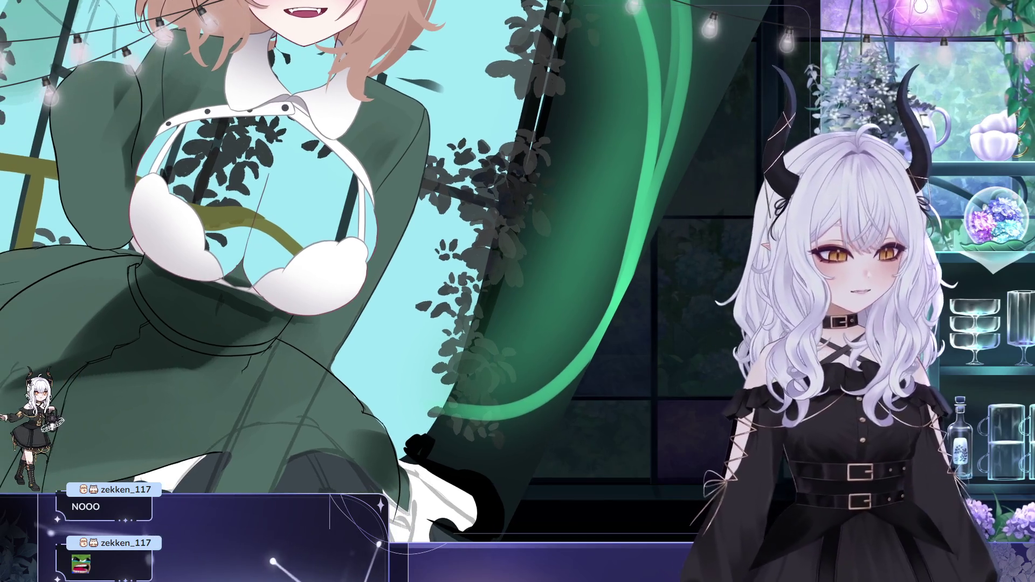
{"action": "mouse_move", "coordinate": [281, 284]}
{"action": "left_mouse_down"}
{"action": "mouse_move", "coordinate": [344, 292]}
{"action": "mouse_move", "coordinate": [301, 326]}
{"action": "left_mouse_up"}
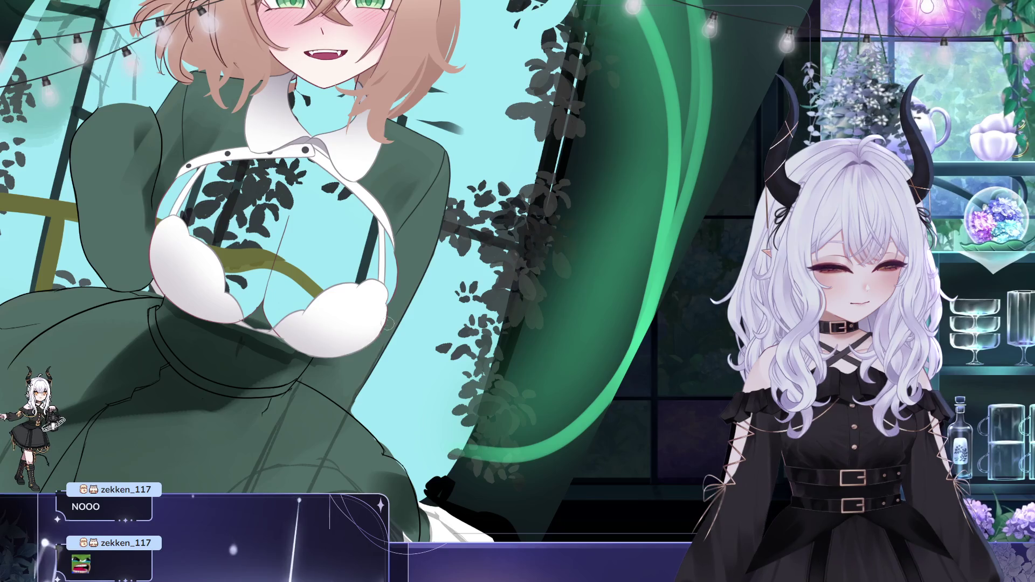
{"action": "left_click_drag", "start_coordinate": [233, 330], "coordinate": [298, 322]}
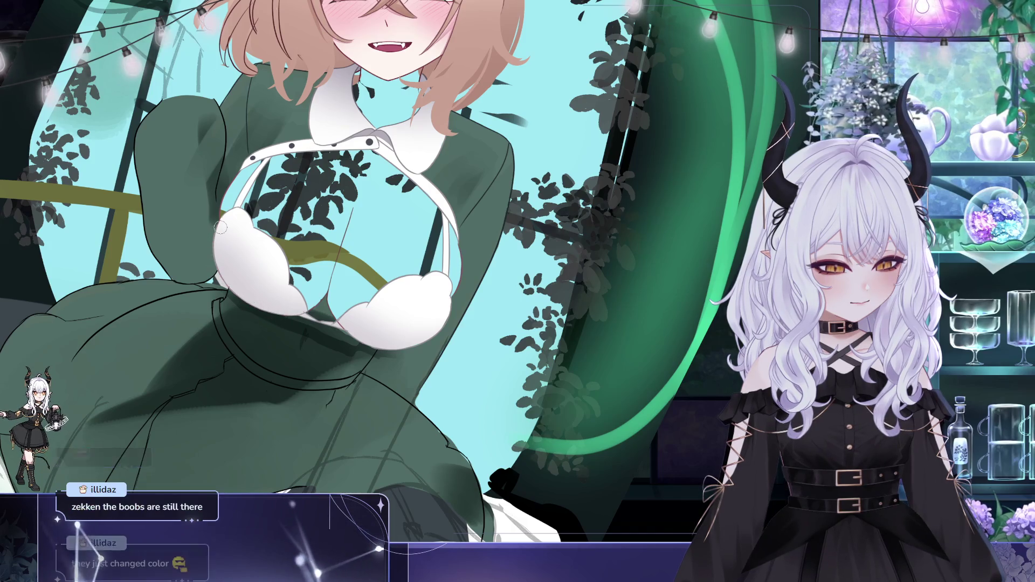
{"action": "mouse_move", "coordinate": [232, 220]}
{"action": "left_mouse_down"}
{"action": "mouse_move", "coordinate": [301, 251]}
{"action": "mouse_move", "coordinate": [290, 241]}
{"action": "mouse_move", "coordinate": [244, 258]}
{"action": "left_mouse_up"}
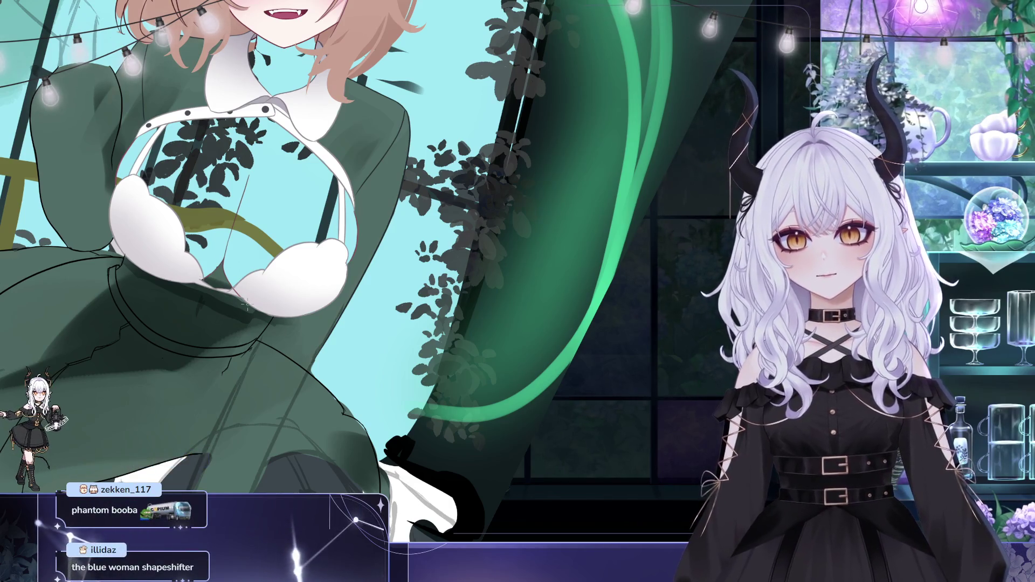
{"action": "left_click_drag", "start_coordinate": [247, 306], "coordinate": [338, 186]}
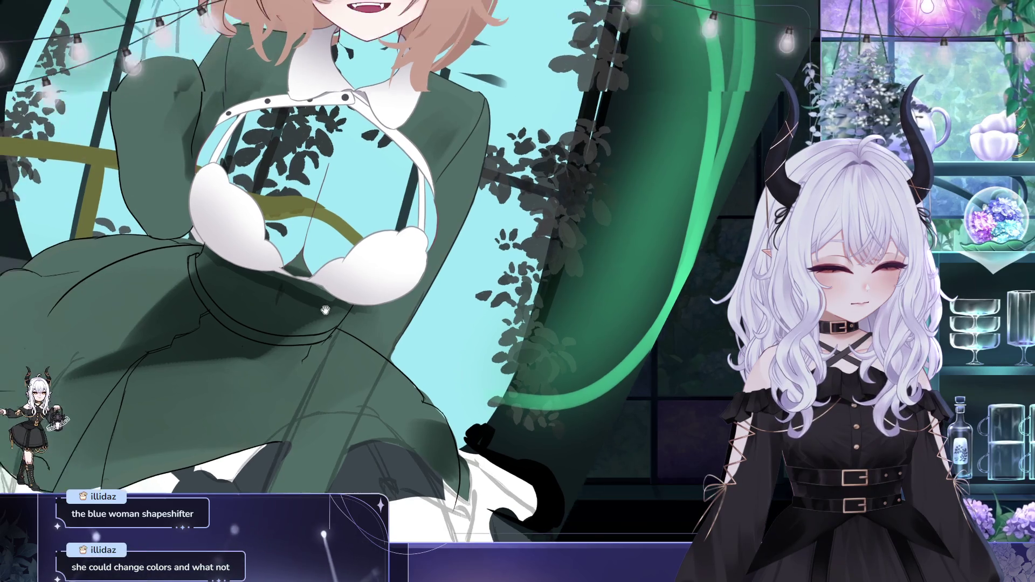
{"action": "mouse_move", "coordinate": [354, 225]}
{"action": "left_mouse_down"}
{"action": "mouse_move", "coordinate": [402, 311]}
{"action": "mouse_move", "coordinate": [432, 247]}
{"action": "left_mouse_up"}
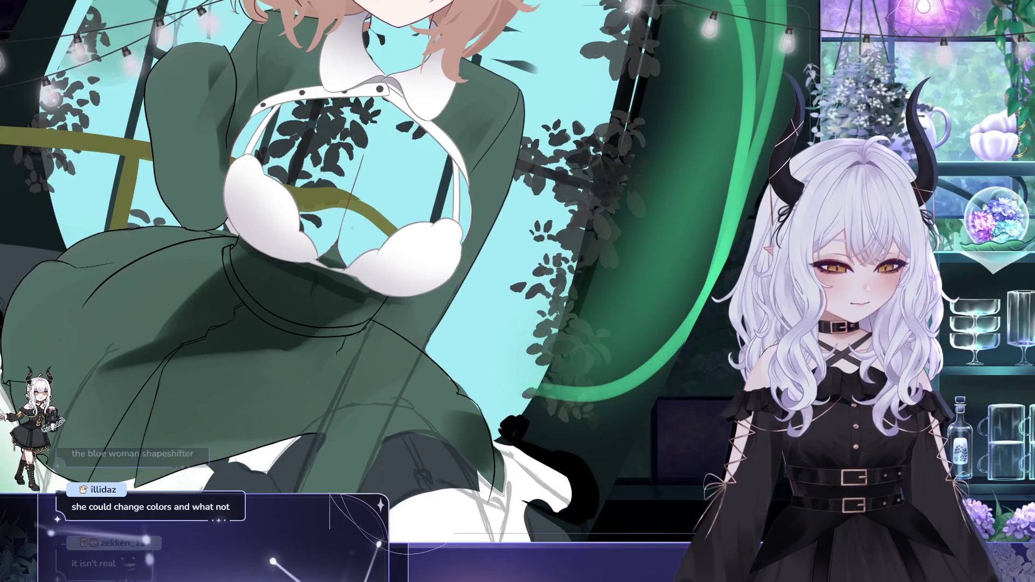
{"action": "mouse_move", "coordinate": [345, 223]}
{"action": "left_mouse_down"}
{"action": "mouse_move", "coordinate": [394, 277]}
{"action": "mouse_move", "coordinate": [256, 127]}
{"action": "left_mouse_up"}
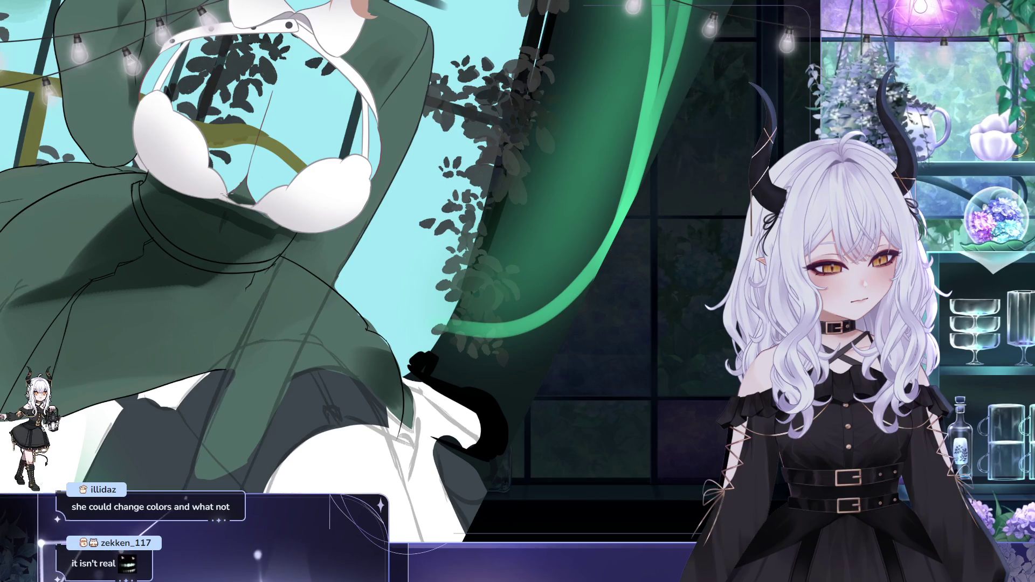
{"action": "mouse_move", "coordinate": [258, 141]}
{"action": "left_mouse_down"}
{"action": "mouse_move", "coordinate": [264, 133]}
{"action": "mouse_move", "coordinate": [309, 172]}
{"action": "mouse_move", "coordinate": [338, 250]}
{"action": "mouse_move", "coordinate": [253, 266]}
{"action": "mouse_move", "coordinate": [352, 222]}
{"action": "left_mouse_up"}
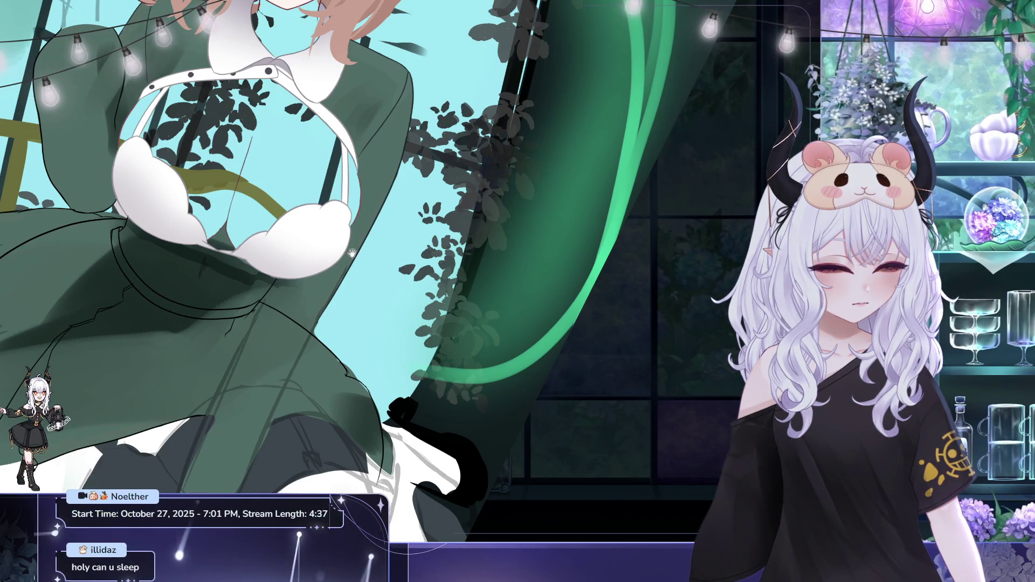
{"action": "left_click_drag", "start_coordinate": [504, 225], "coordinate": [536, 247]}
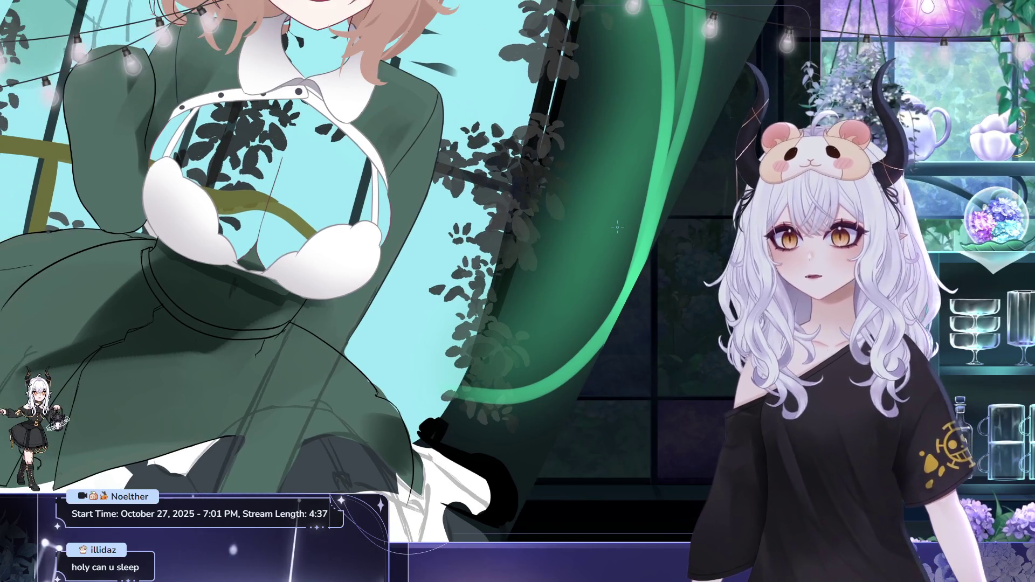
Zoom the view out a step over the nurse's chest and raised arm.
{"action": "scroll", "coordinate": [547, 278], "scroll_direction": "down", "scroll_amount": 5}
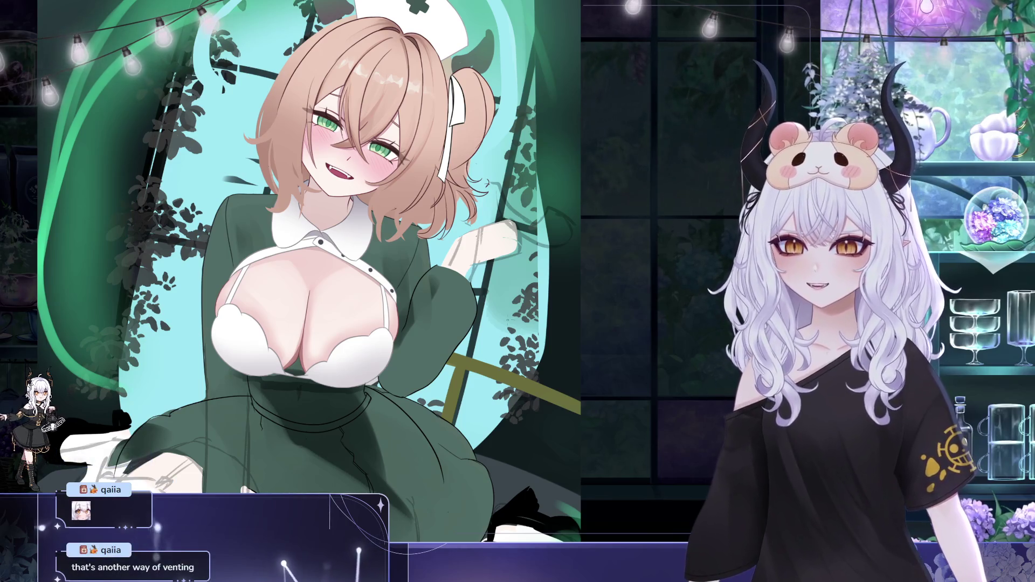
Zoom out a step after the blush and skin shading touch-ups.
{"action": "scroll", "coordinate": [274, 305], "scroll_direction": "down", "scroll_amount": 1}
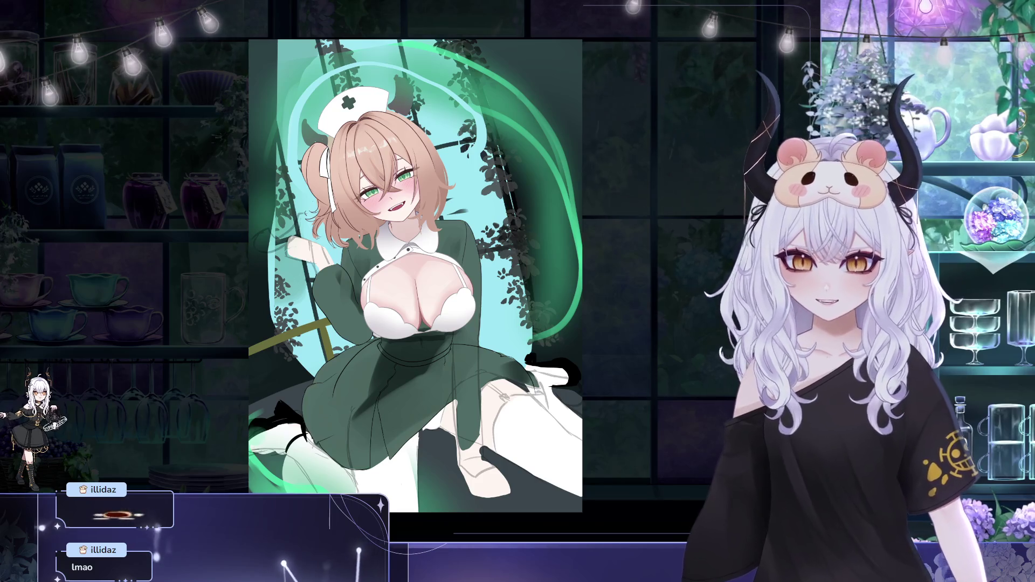
Zoom out to show the full nurse from cap to stockings.
{"action": "scroll", "coordinate": [240, 128], "scroll_direction": "down", "scroll_amount": 2}
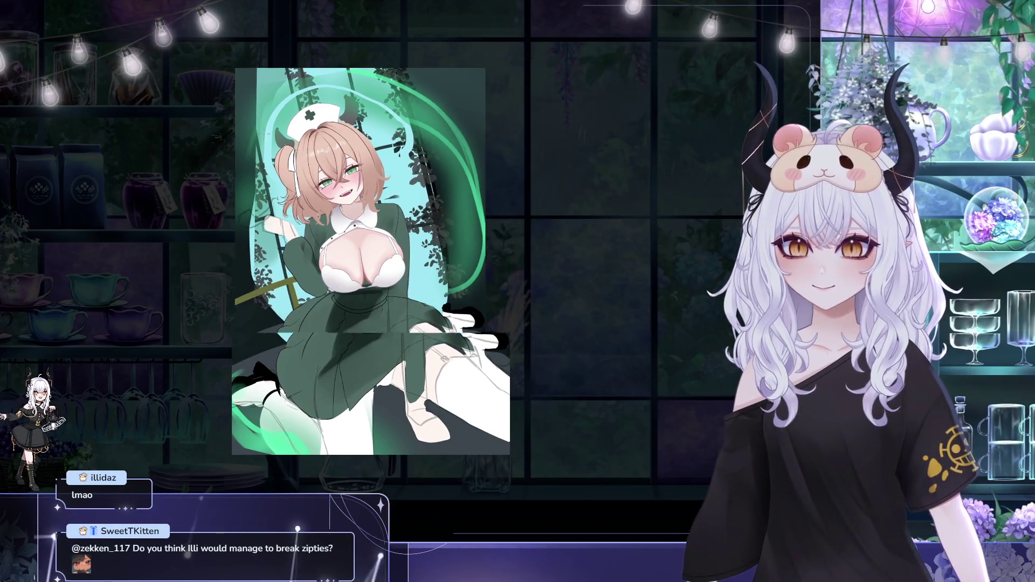
Zoom in several steps and pan to frame the nurse's face and upper body.
{"action": "scroll", "coordinate": [345, 162], "scroll_direction": "up", "scroll_amount": 3}
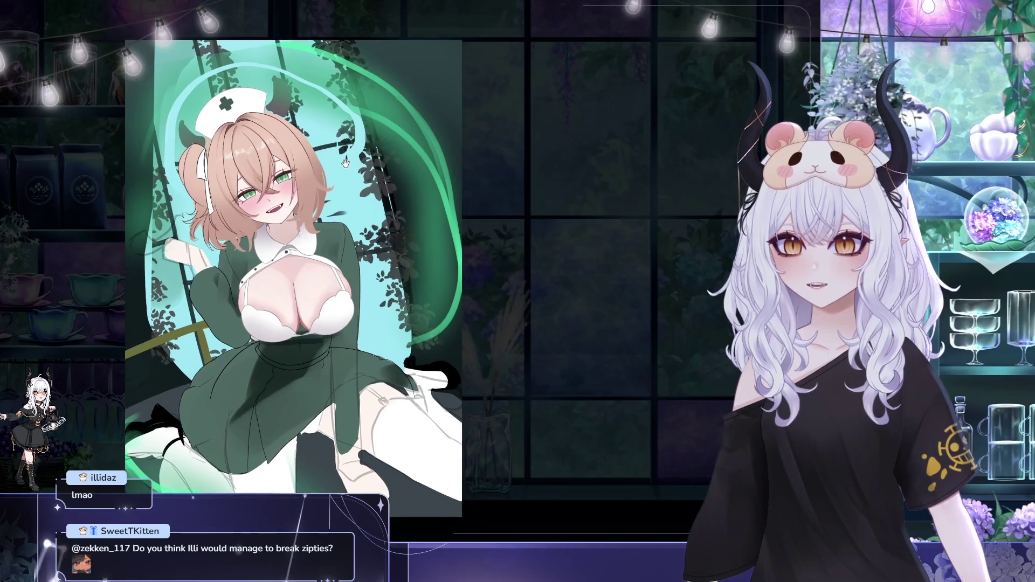
{"action": "scroll", "coordinate": [345, 163], "scroll_direction": "up", "scroll_amount": 2}
{"action": "scroll", "coordinate": [335, 167], "scroll_direction": "up", "scroll_amount": 2}
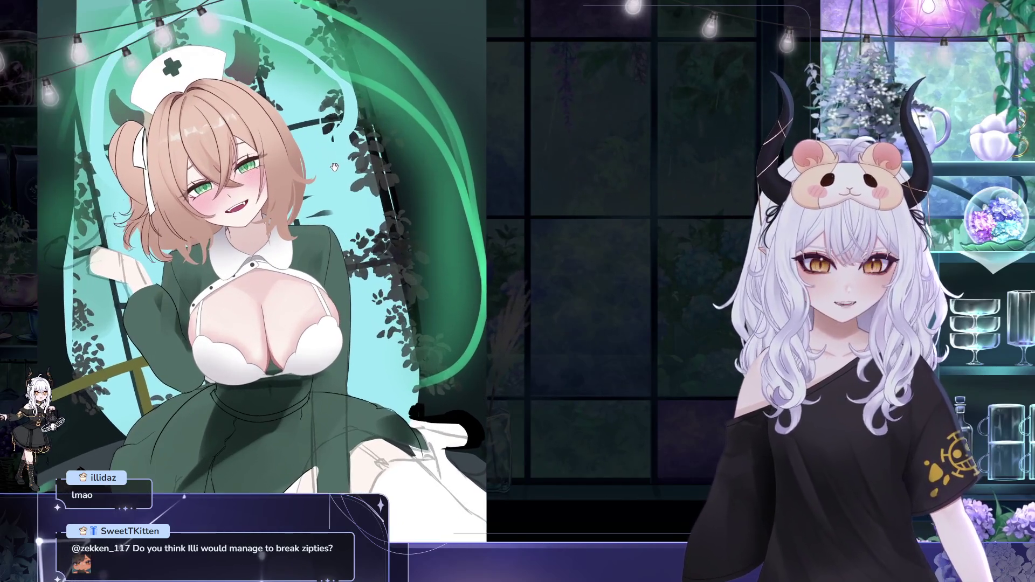
{"action": "scroll", "coordinate": [334, 167], "scroll_direction": "up", "scroll_amount": 2}
{"action": "scroll", "coordinate": [298, 160], "scroll_direction": "up", "scroll_amount": 2}
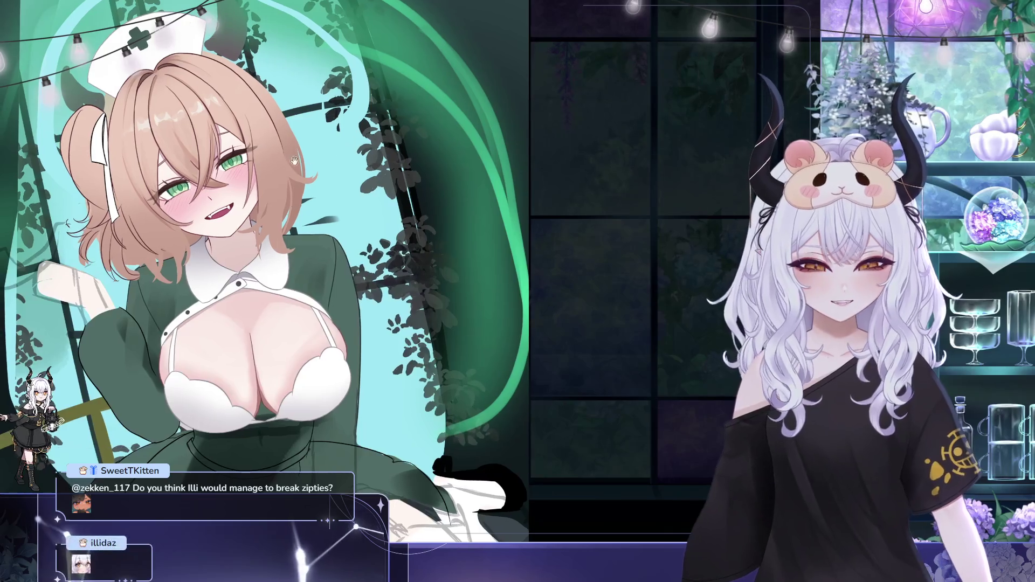
{"action": "scroll", "coordinate": [298, 160], "scroll_direction": "up", "scroll_amount": 2}
{"action": "scroll", "coordinate": [276, 172], "scroll_direction": "up", "scroll_amount": 1}
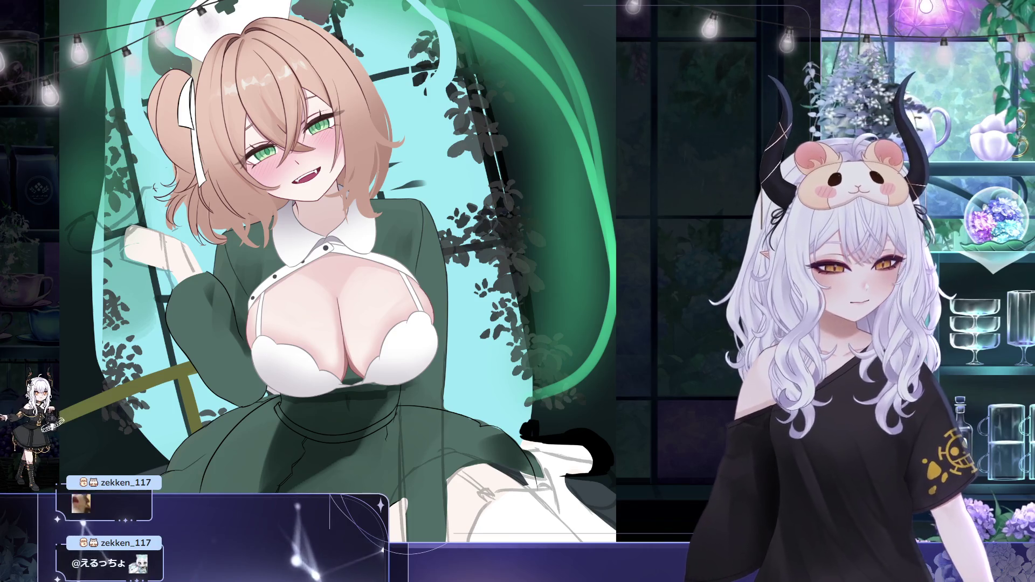
{"action": "mouse_move", "coordinate": [354, 373]}
{"action": "left_mouse_down"}
{"action": "mouse_move", "coordinate": [427, 211]}
{"action": "mouse_move", "coordinate": [372, 205]}
{"action": "left_mouse_up"}
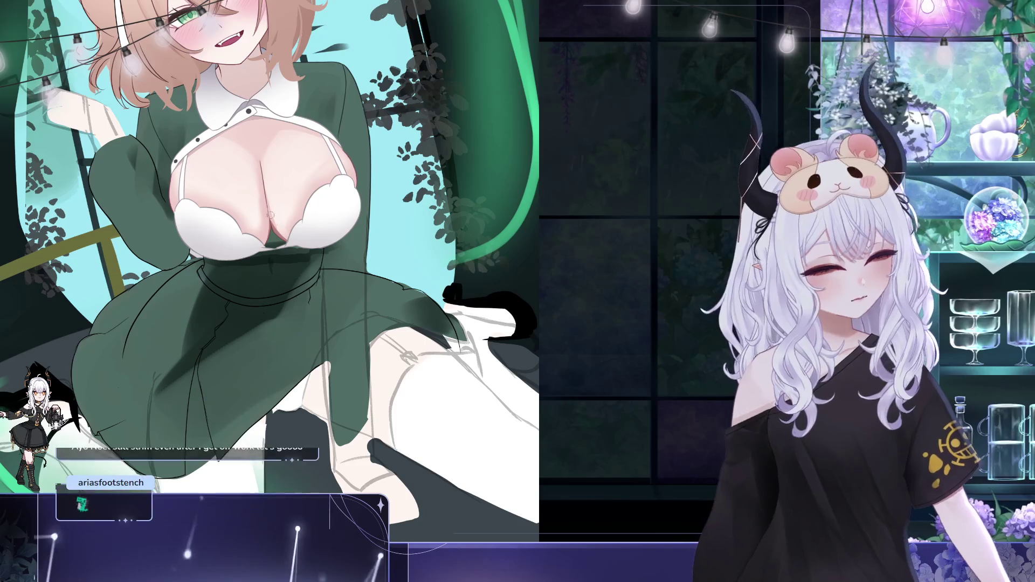
Sample the chest's pink skin tone as the brush colour, keeping the chest centred.
{"action": "mouse_move", "coordinate": [395, 189]}
{"action": "left_mouse_down"}
{"action": "mouse_move", "coordinate": [450, 361]}
{"action": "mouse_move", "coordinate": [513, 383]}
{"action": "left_mouse_up"}
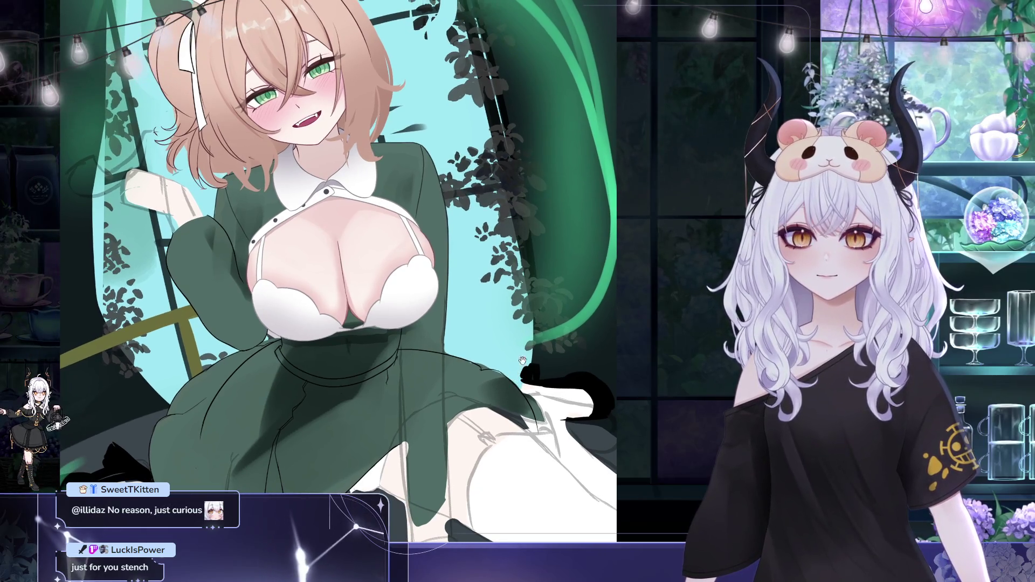
{"action": "left_click_drag", "start_coordinate": [517, 323], "coordinate": [528, 354]}
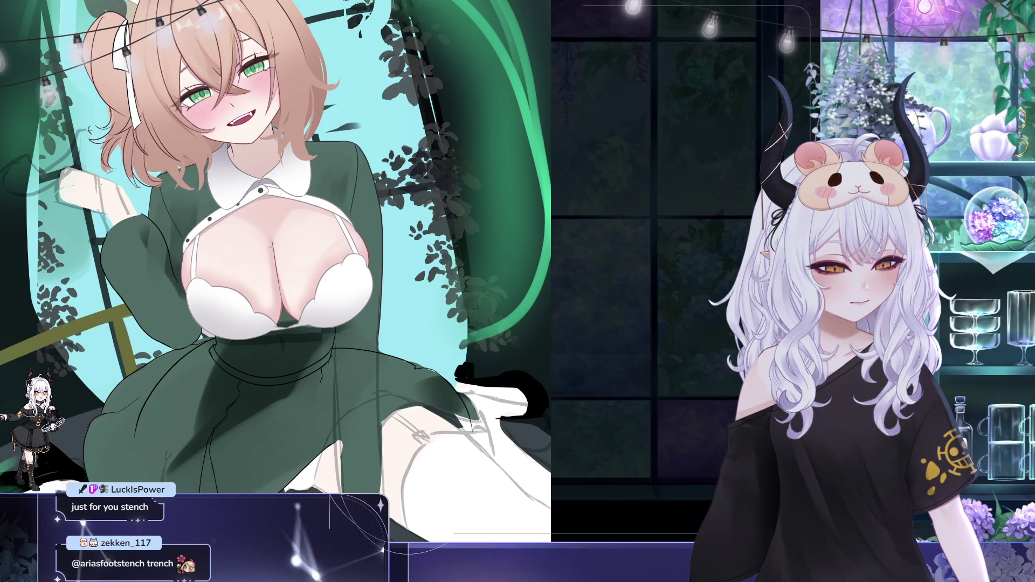
{"action": "left_click", "coordinate": [290, 307], "text": "alt"}
{"action": "left_click_drag", "start_coordinate": [290, 308], "coordinate": [269, 291]}
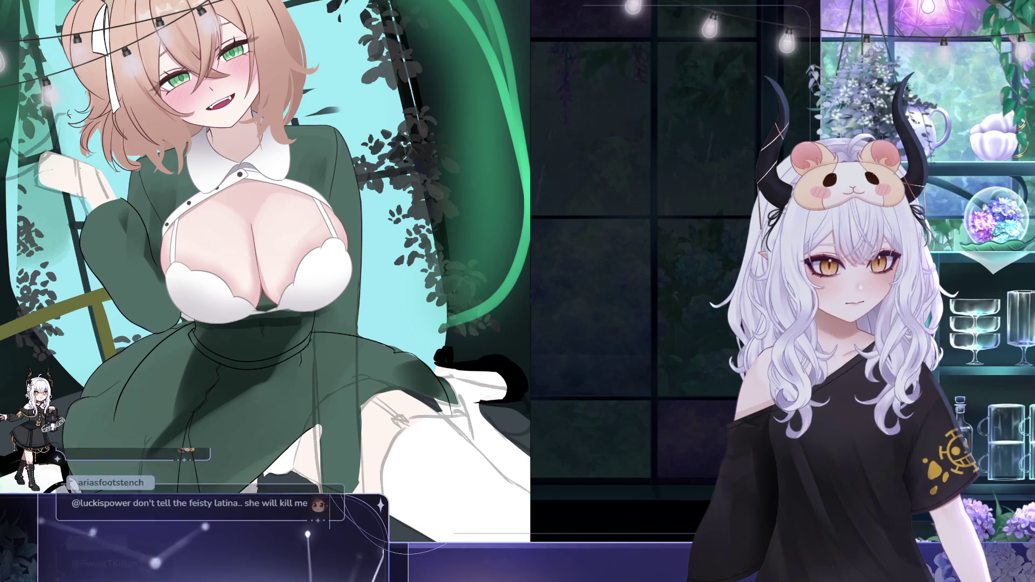
{"action": "left_click_drag", "start_coordinate": [206, 173], "coordinate": [191, 163]}
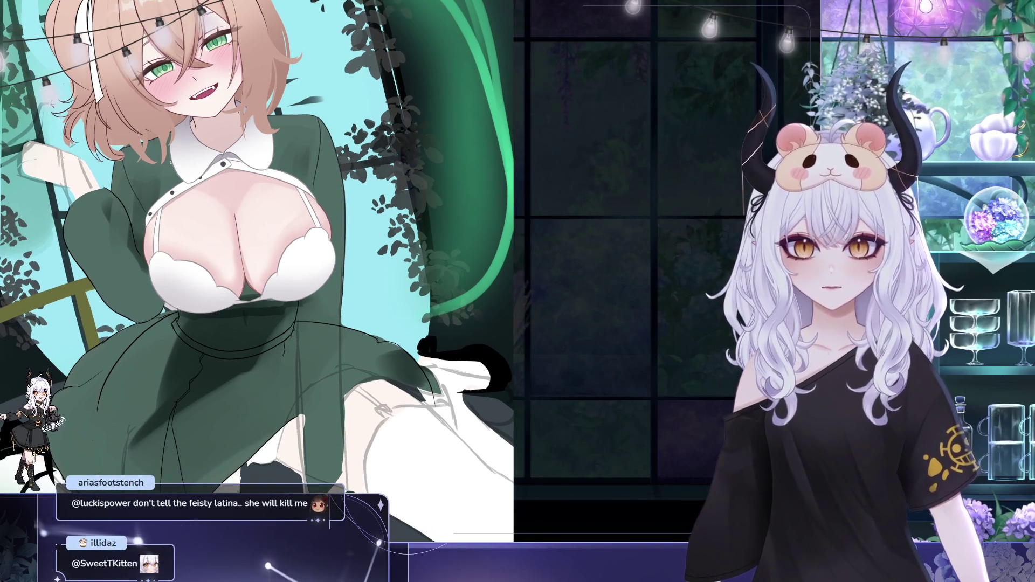
{"action": "left_click_drag", "start_coordinate": [294, 192], "coordinate": [271, 173]}
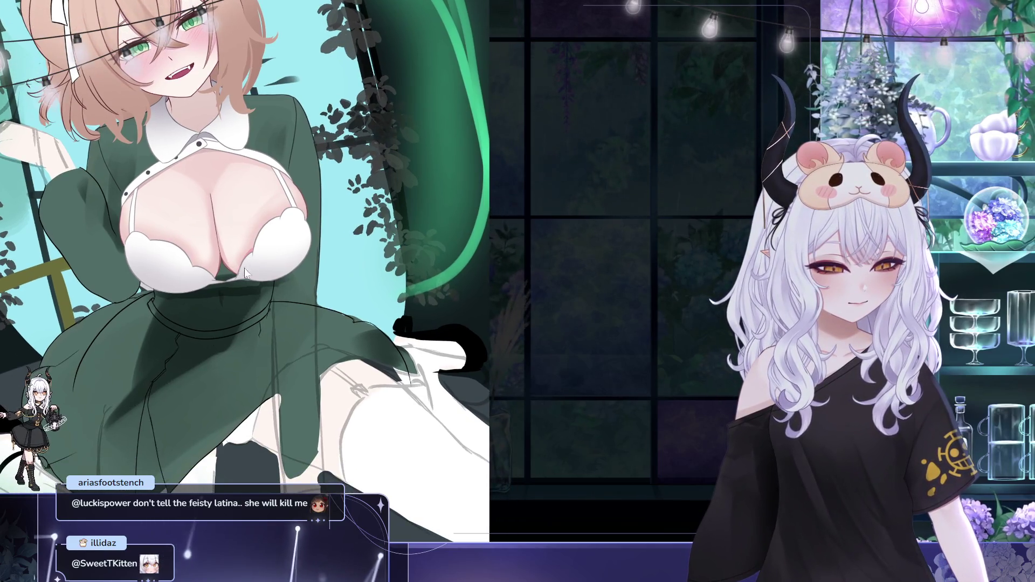
{"action": "left_click_drag", "start_coordinate": [254, 254], "coordinate": [247, 255]}
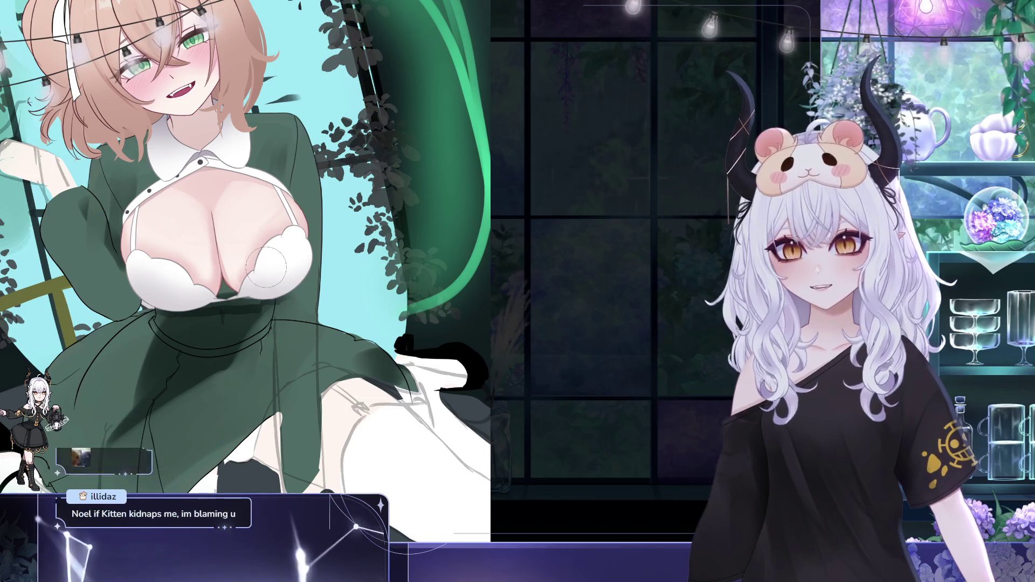
Cover the dark green patch at the chest with a light tone, then straighten the view.
{"action": "scroll", "coordinate": [276, 251], "scroll_direction": "up", "scroll_amount": 1}
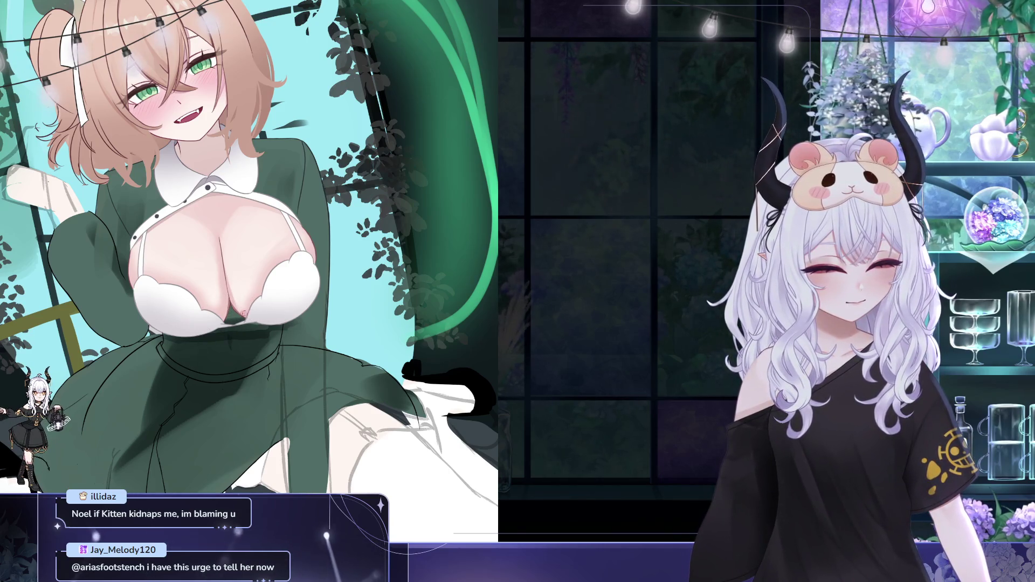
{"action": "left_click_drag", "start_coordinate": [235, 316], "coordinate": [250, 313]}
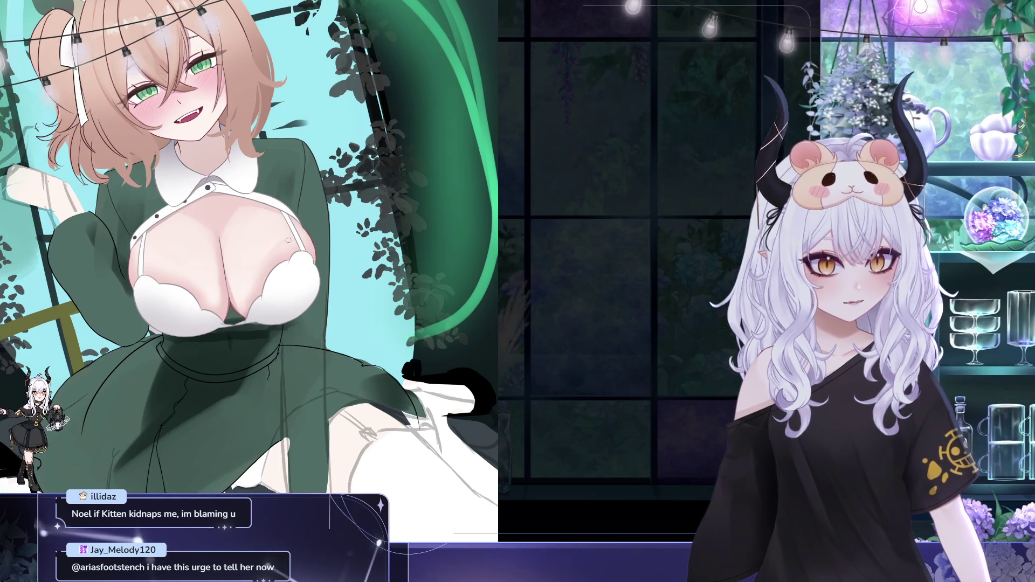
{"action": "scroll", "coordinate": [262, 303], "scroll_direction": "up", "scroll_amount": 1}
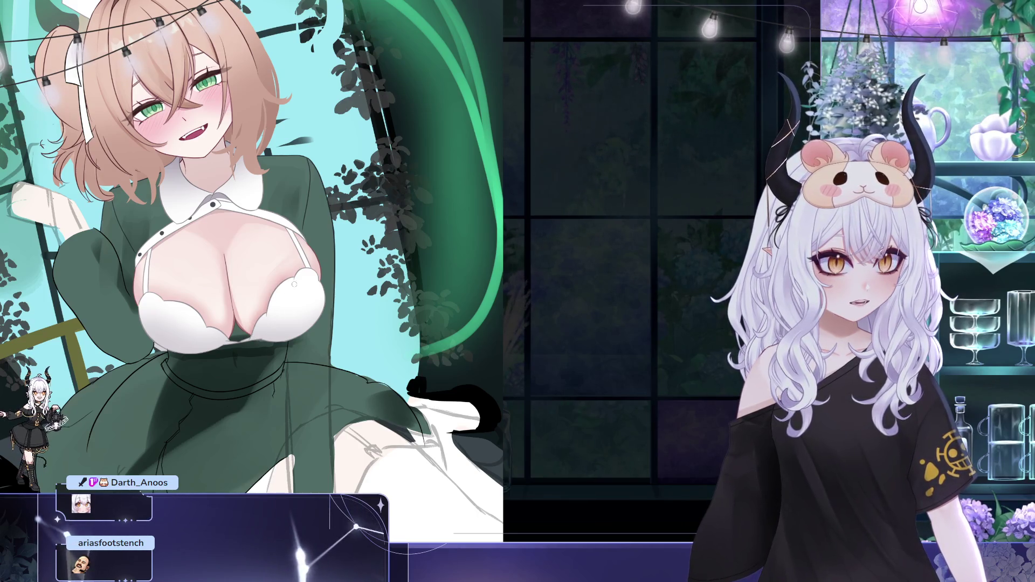
{"action": "scroll", "coordinate": [359, 278], "scroll_direction": "up", "scroll_amount": 2}
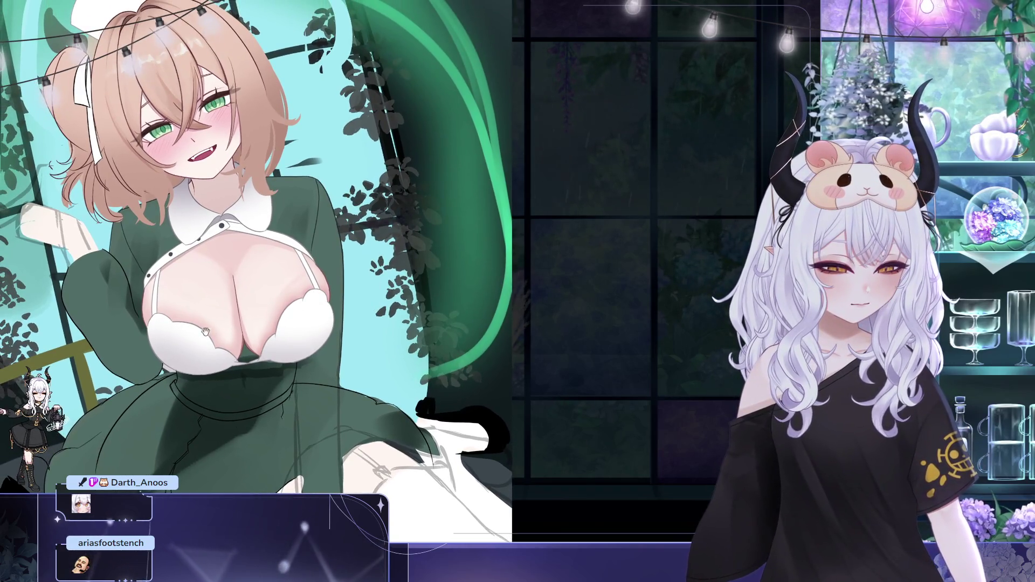
{"action": "left_click_drag", "start_coordinate": [319, 297], "coordinate": [254, 300]}
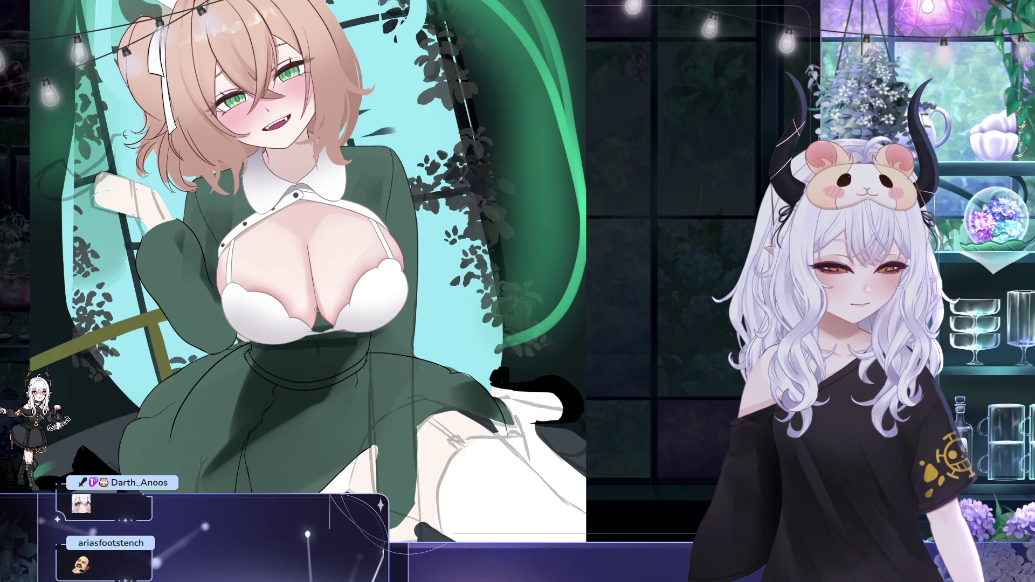
{"action": "left_click_drag", "start_coordinate": [302, 291], "coordinate": [278, 297]}
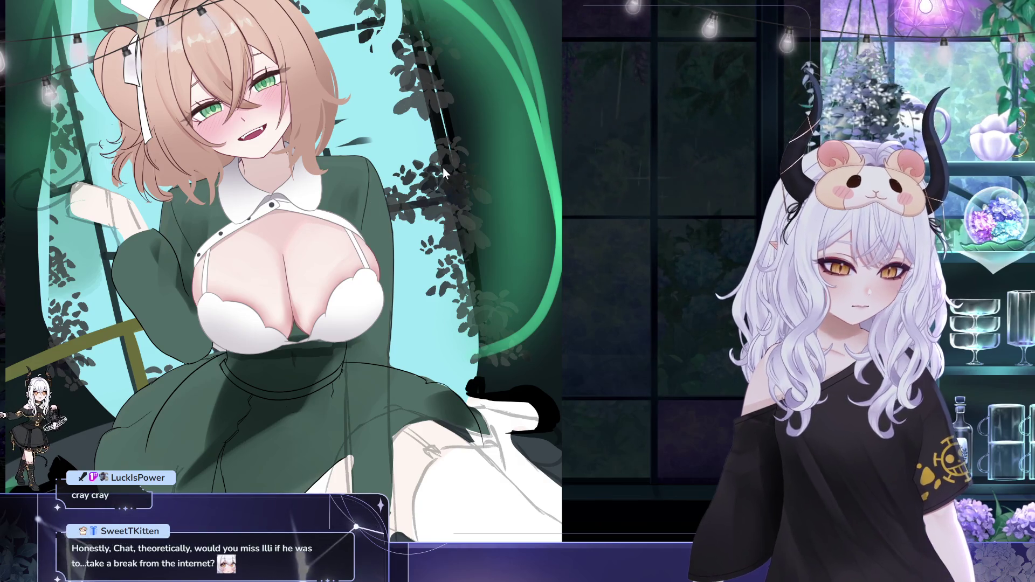
{"action": "left_click_drag", "start_coordinate": [355, 206], "coordinate": [358, 222]}
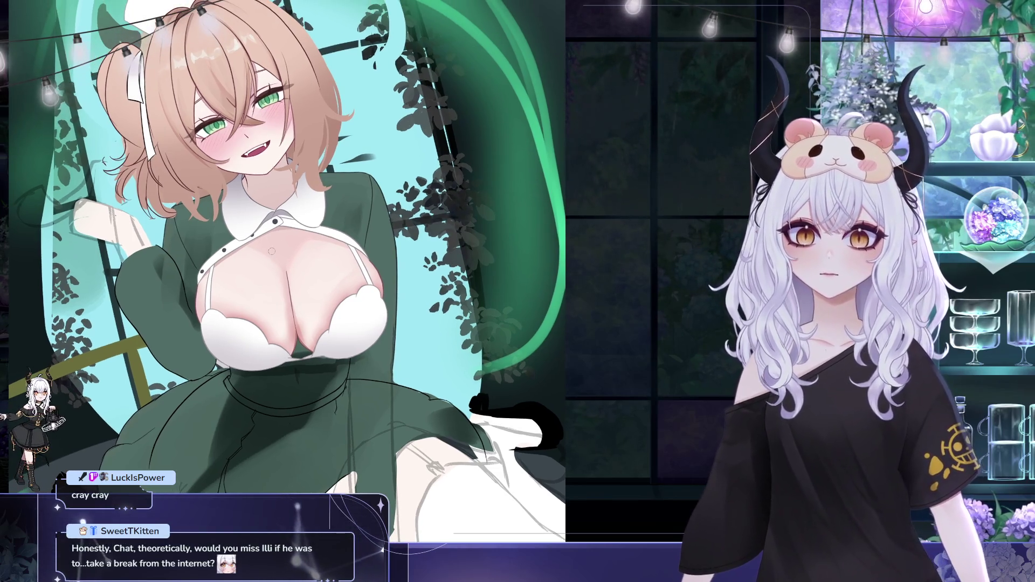